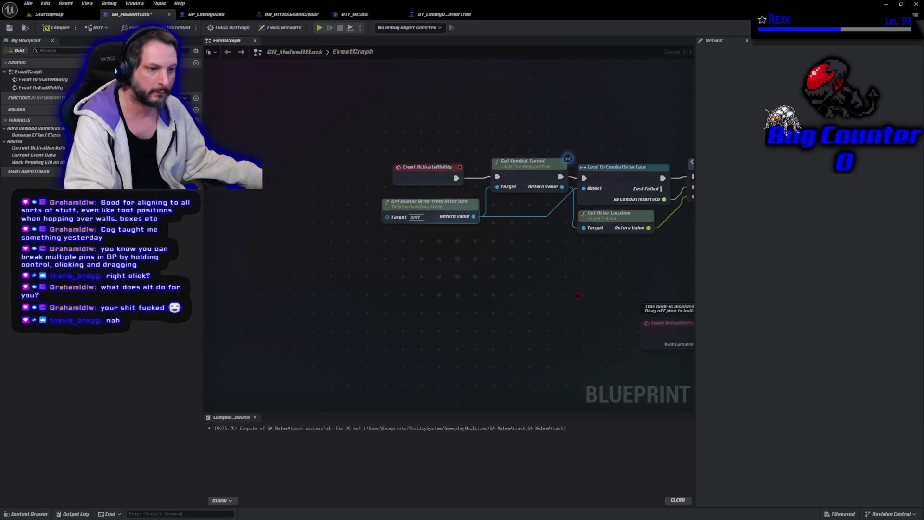
Inspect the GA_MeleeAttack graph by selecting the Event ActivateAbility and Get Combat Target nodes.
{"action": "mouse_move", "coordinate": [591, 252]}
{"action": "left_mouse_down"}
{"action": "mouse_move", "coordinate": [351, 137]}
{"action": "mouse_move", "coordinate": [609, 292]}
{"action": "mouse_move", "coordinate": [571, 208]}
{"action": "mouse_move", "coordinate": [406, 142]}
{"action": "mouse_move", "coordinate": [529, 241]}
{"action": "mouse_move", "coordinate": [604, 284]}
{"action": "left_mouse_up"}
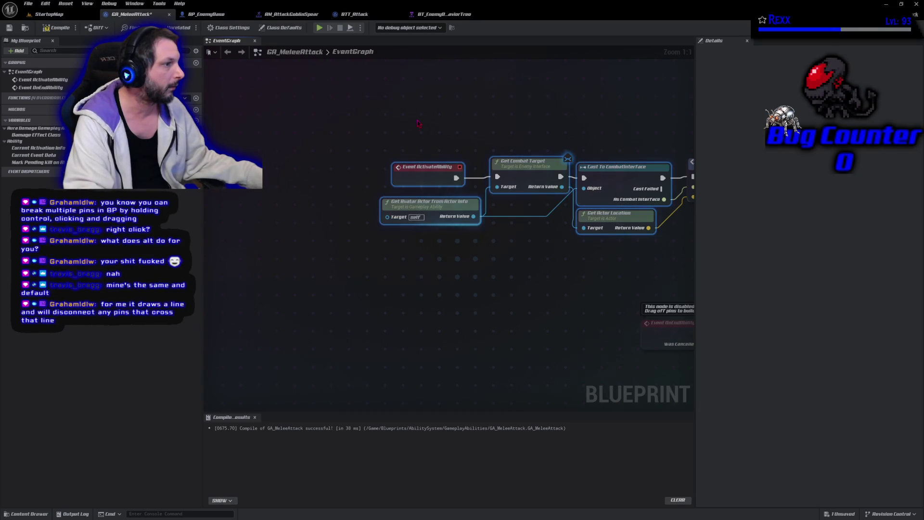
{"action": "mouse_move", "coordinate": [418, 124]}
{"action": "left_mouse_down"}
{"action": "mouse_move", "coordinate": [551, 283]}
{"action": "mouse_move", "coordinate": [607, 287]}
{"action": "left_mouse_up"}
{"action": "left_click", "coordinate": [597, 254]}
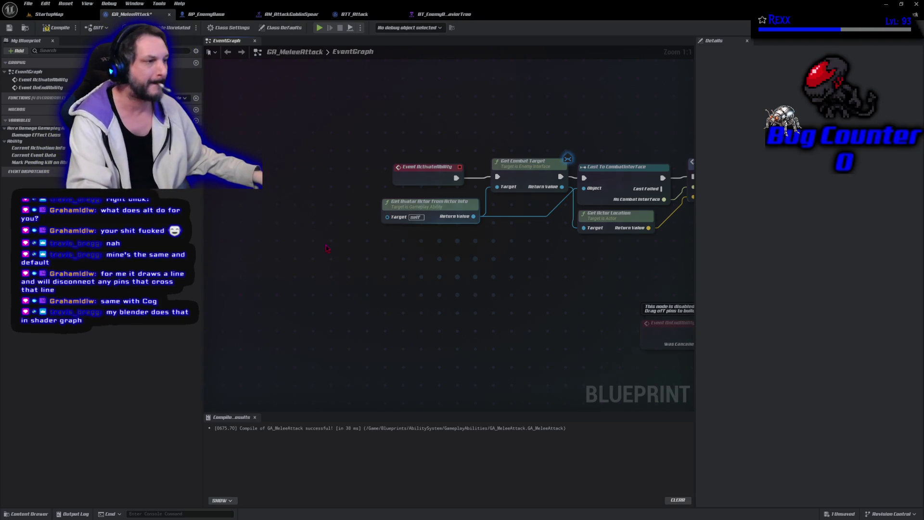
{"action": "left_click_drag", "start_coordinate": [374, 178], "coordinate": [498, 179]}
{"action": "left_click", "coordinate": [458, 296]}
{"action": "mouse_move", "coordinate": [543, 283]}
{"action": "left_mouse_down"}
{"action": "mouse_move", "coordinate": [388, 283]}
{"action": "mouse_move", "coordinate": [367, 273]}
{"action": "left_mouse_up"}
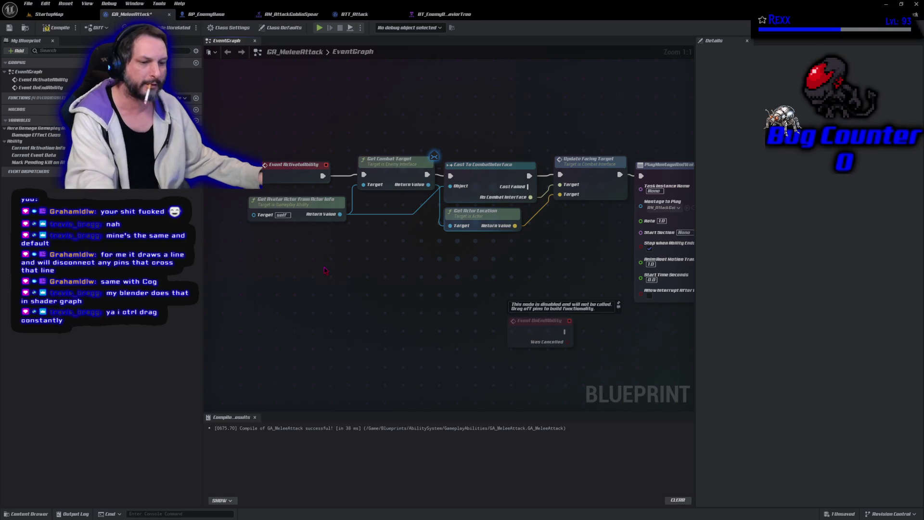
{"action": "mouse_move", "coordinate": [323, 176]}
{"action": "left_mouse_down"}
{"action": "mouse_move", "coordinate": [496, 326]}
{"action": "mouse_move", "coordinate": [539, 407]}
{"action": "mouse_move", "coordinate": [468, 274]}
{"action": "mouse_move", "coordinate": [502, 122]}
{"action": "left_mouse_up"}
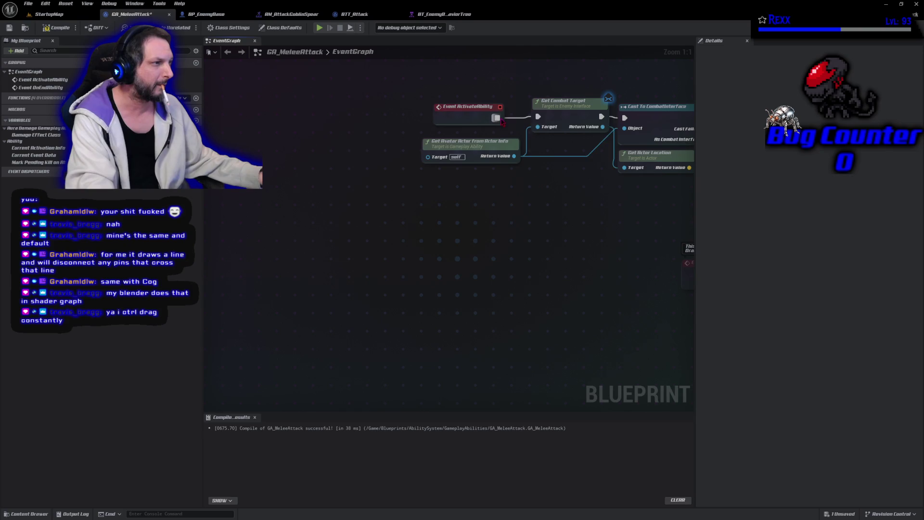
{"action": "key", "text": "Home"}
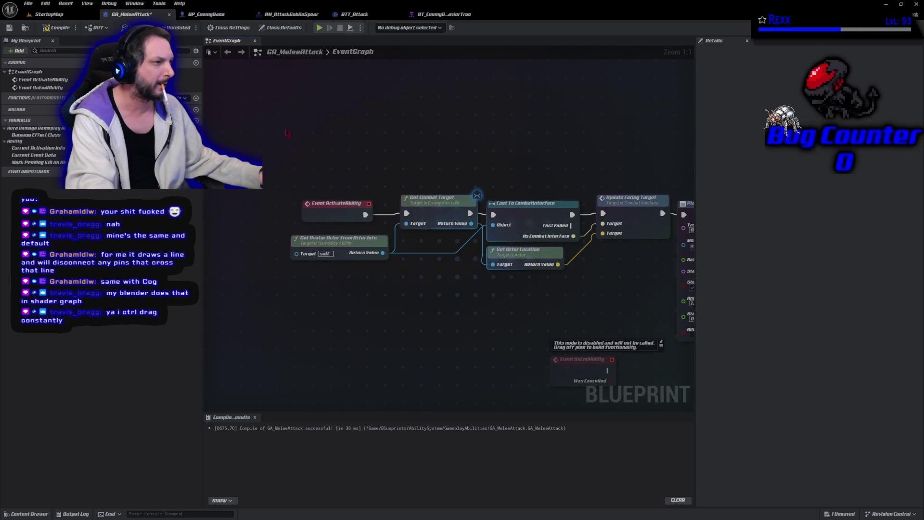
{"action": "mouse_move", "coordinate": [286, 132]}
{"action": "left_mouse_down"}
{"action": "mouse_move", "coordinate": [573, 296]}
{"action": "mouse_move", "coordinate": [566, 308]}
{"action": "mouse_move", "coordinate": [539, 273]}
{"action": "left_mouse_up"}
{"action": "left_click", "coordinate": [297, 169]}
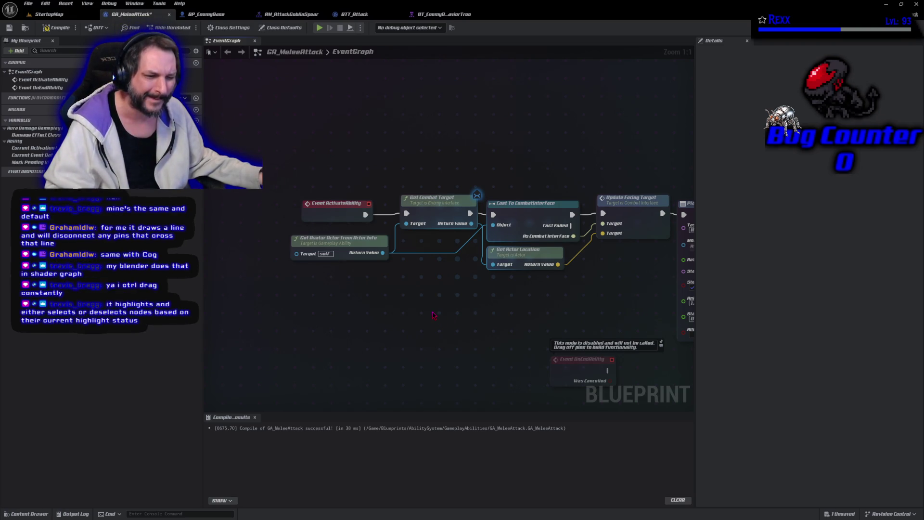
Review the Cast To CombatInterface, Get Actor Location and PlayMontageAndWait nodes by group-selecting them.
{"action": "mouse_move", "coordinate": [545, 306]}
{"action": "left_mouse_down"}
{"action": "mouse_move", "coordinate": [309, 159]}
{"action": "mouse_move", "coordinate": [295, 128]}
{"action": "mouse_move", "coordinate": [296, 143]}
{"action": "mouse_move", "coordinate": [523, 303]}
{"action": "mouse_move", "coordinate": [296, 192]}
{"action": "mouse_move", "coordinate": [312, 189]}
{"action": "mouse_move", "coordinate": [512, 330]}
{"action": "mouse_move", "coordinate": [512, 314]}
{"action": "mouse_move", "coordinate": [308, 157]}
{"action": "mouse_move", "coordinate": [516, 289]}
{"action": "left_mouse_up"}
{"action": "mouse_move", "coordinate": [298, 143]}
{"action": "left_mouse_down"}
{"action": "mouse_move", "coordinate": [371, 206]}
{"action": "mouse_move", "coordinate": [507, 355]}
{"action": "mouse_move", "coordinate": [216, 193]}
{"action": "mouse_move", "coordinate": [318, 208]}
{"action": "left_mouse_up"}
{"action": "mouse_move", "coordinate": [410, 353]}
{"action": "left_mouse_down"}
{"action": "mouse_move", "coordinate": [324, 304]}
{"action": "mouse_move", "coordinate": [283, 208]}
{"action": "left_mouse_up"}
{"action": "mouse_move", "coordinate": [299, 138]}
{"action": "left_mouse_down"}
{"action": "mouse_move", "coordinate": [382, 258]}
{"action": "mouse_move", "coordinate": [408, 279]}
{"action": "left_mouse_up"}
{"action": "left_click_drag", "start_coordinate": [451, 321], "coordinate": [260, 161]}
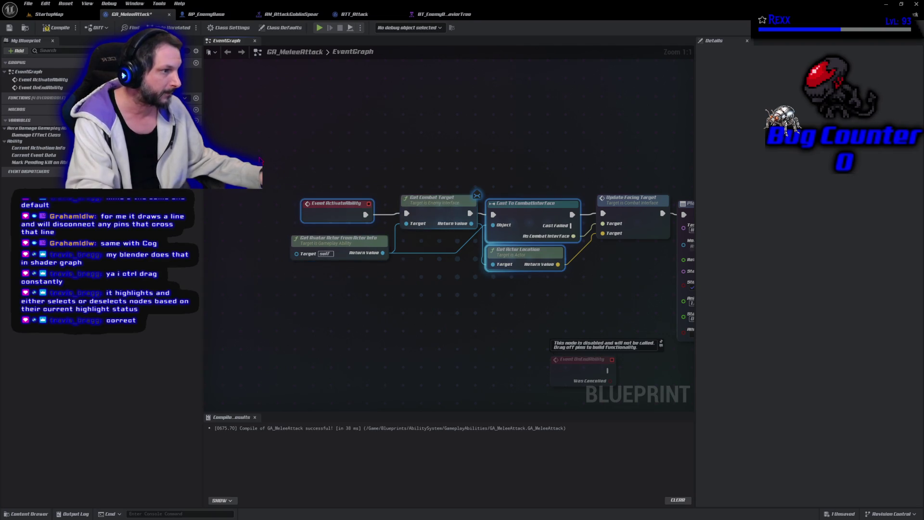
{"action": "left_click", "coordinate": [260, 161]}
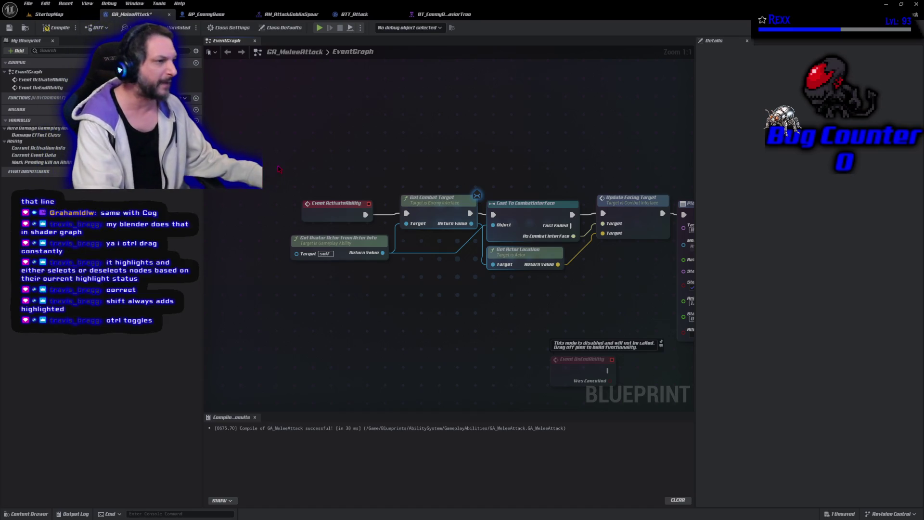
{"action": "mouse_move", "coordinate": [356, 173]}
{"action": "left_mouse_down"}
{"action": "mouse_move", "coordinate": [309, 228]}
{"action": "mouse_move", "coordinate": [304, 260]}
{"action": "left_mouse_up"}
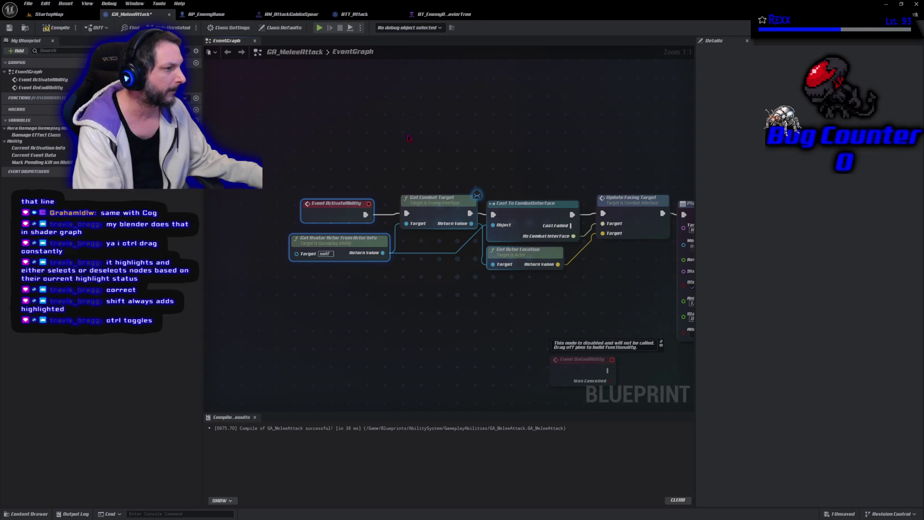
{"action": "mouse_move", "coordinate": [294, 145]}
{"action": "left_mouse_down"}
{"action": "mouse_move", "coordinate": [506, 300]}
{"action": "mouse_move", "coordinate": [405, 213]}
{"action": "mouse_move", "coordinate": [542, 285]}
{"action": "mouse_move", "coordinate": [362, 182]}
{"action": "mouse_move", "coordinate": [457, 272]}
{"action": "mouse_move", "coordinate": [335, 187]}
{"action": "mouse_move", "coordinate": [515, 292]}
{"action": "mouse_move", "coordinate": [389, 159]}
{"action": "left_mouse_up"}
{"action": "left_click", "coordinate": [390, 163]}
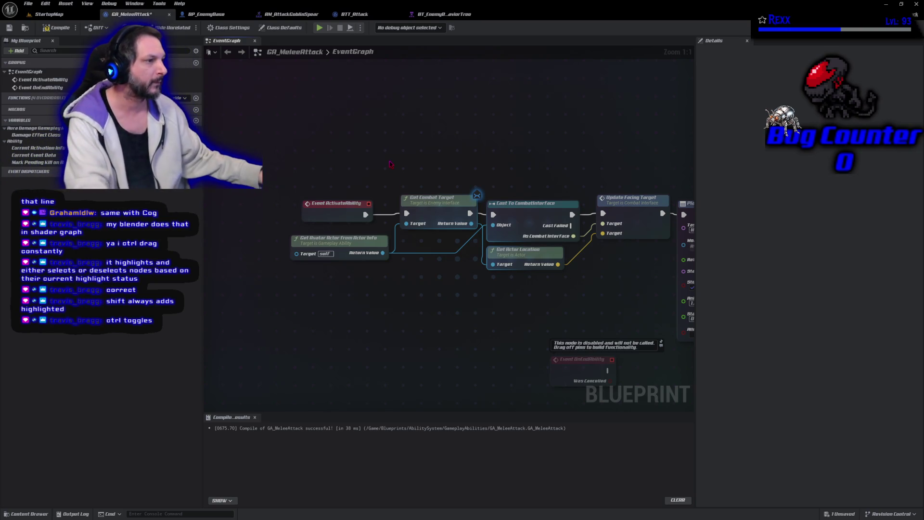
{"action": "left_click_drag", "start_coordinate": [475, 328], "coordinate": [417, 310]}
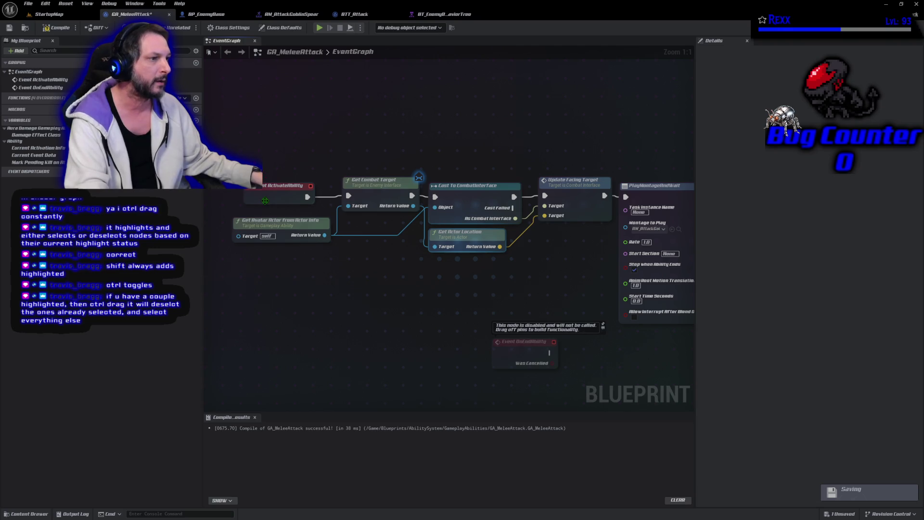
{"action": "mouse_move", "coordinate": [225, 101]}
{"action": "left_mouse_down"}
{"action": "mouse_move", "coordinate": [373, 239]}
{"action": "mouse_move", "coordinate": [452, 280]}
{"action": "mouse_move", "coordinate": [475, 289]}
{"action": "mouse_move", "coordinate": [347, 212]}
{"action": "mouse_move", "coordinate": [484, 274]}
{"action": "mouse_move", "coordinate": [315, 151]}
{"action": "mouse_move", "coordinate": [522, 250]}
{"action": "mouse_move", "coordinate": [431, 226]}
{"action": "mouse_move", "coordinate": [444, 250]}
{"action": "mouse_move", "coordinate": [375, 212]}
{"action": "mouse_move", "coordinate": [470, 270]}
{"action": "mouse_move", "coordinate": [342, 145]}
{"action": "left_mouse_up"}
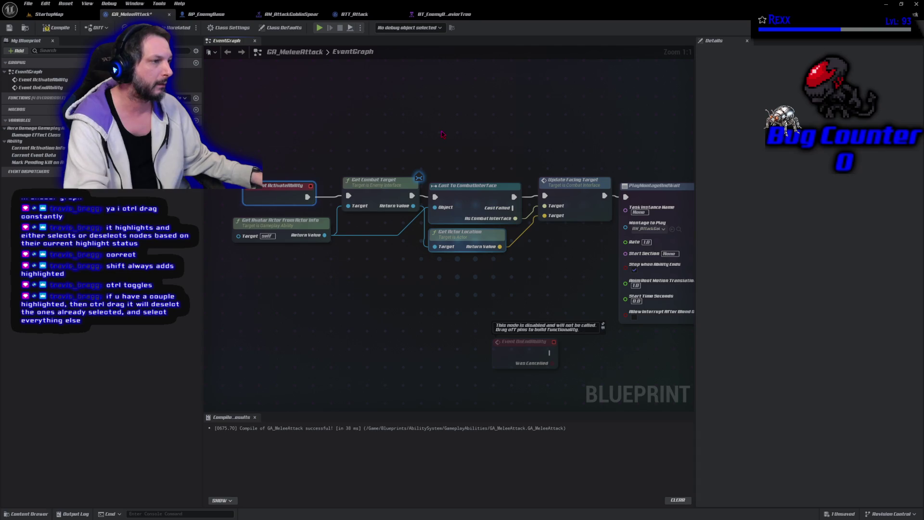
{"action": "left_click", "coordinate": [367, 70]}
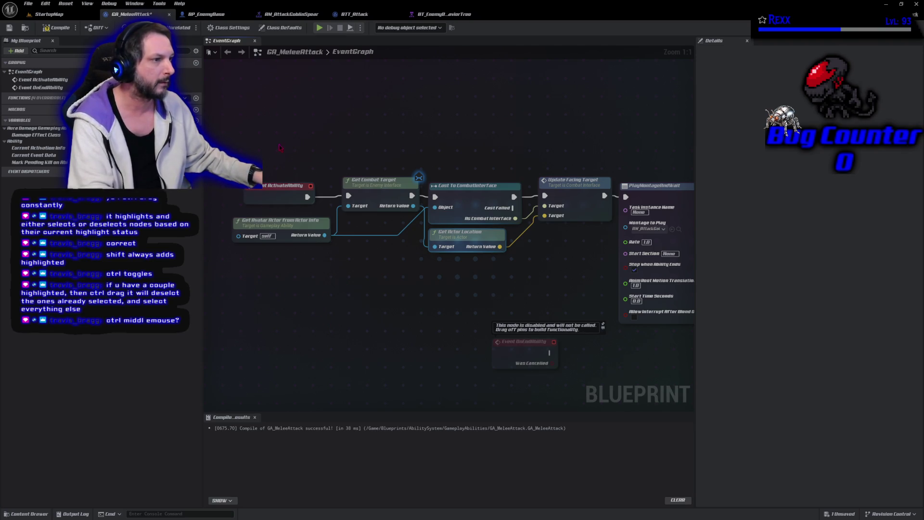
Check the AuraEnemy.cpp code, then switch to the AM_AttackGoblinSpear montage editor.
{"action": "scroll", "coordinate": [281, 147], "scroll_direction": "down", "scroll_amount": 2}
{"action": "scroll", "coordinate": [281, 147], "scroll_direction": "up", "scroll_amount": 1}
{"action": "scroll", "coordinate": [281, 147], "scroll_direction": "up", "scroll_amount": 1}
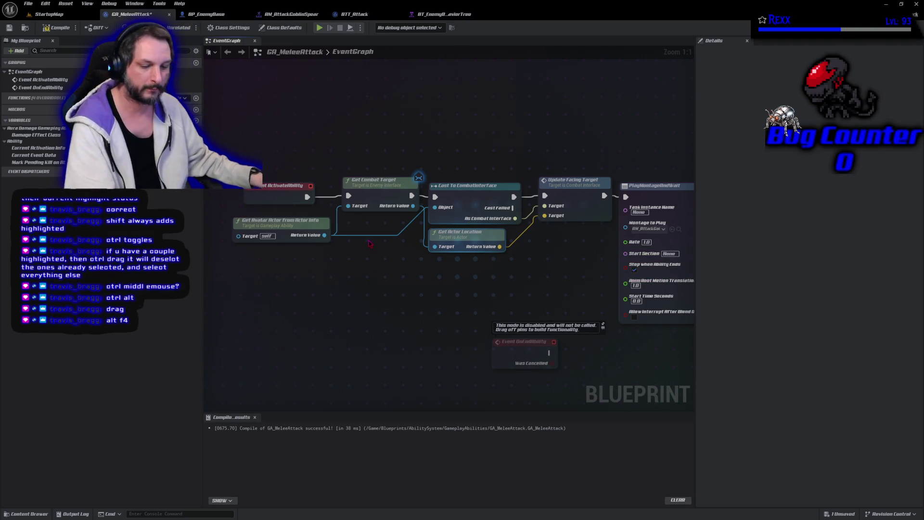
{"action": "key", "text": "alt+Tab"}
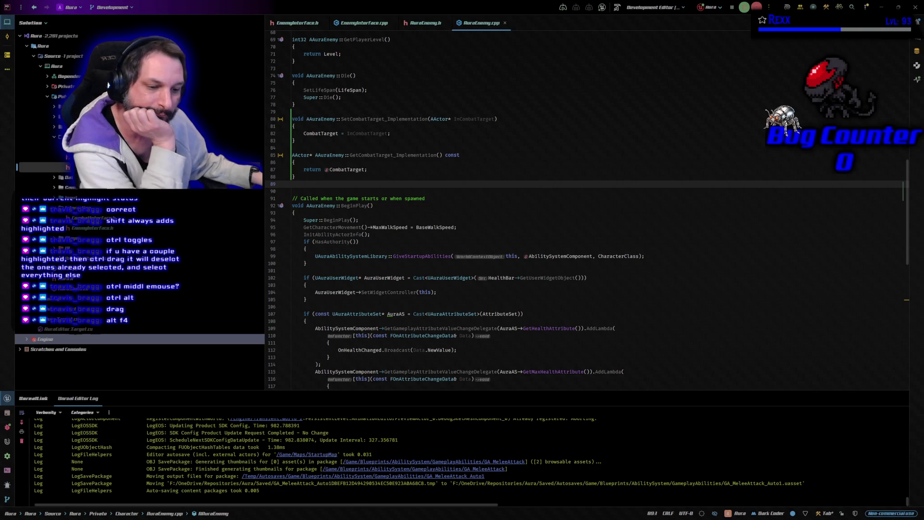
{"action": "key", "text": "alt+Tab"}
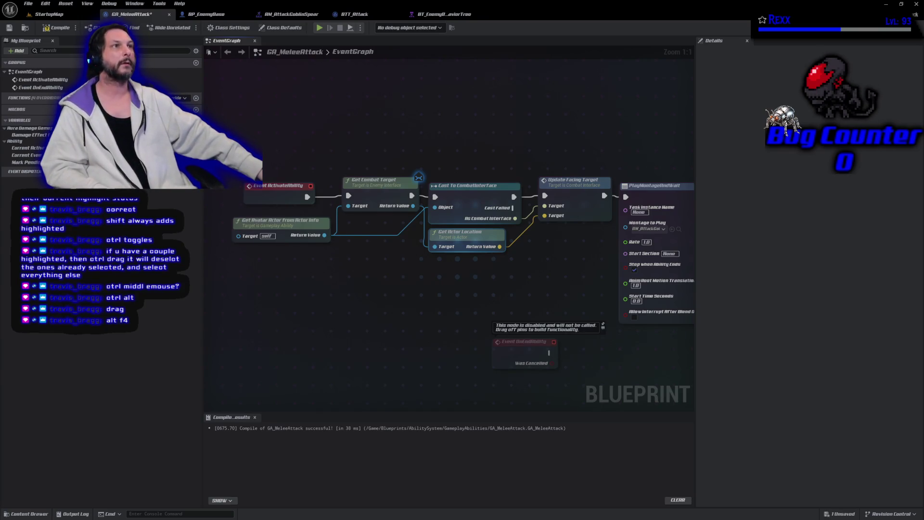
{"action": "key", "text": "ctrl+Tab"}
{"action": "key", "text": "ctrl+Tab"}
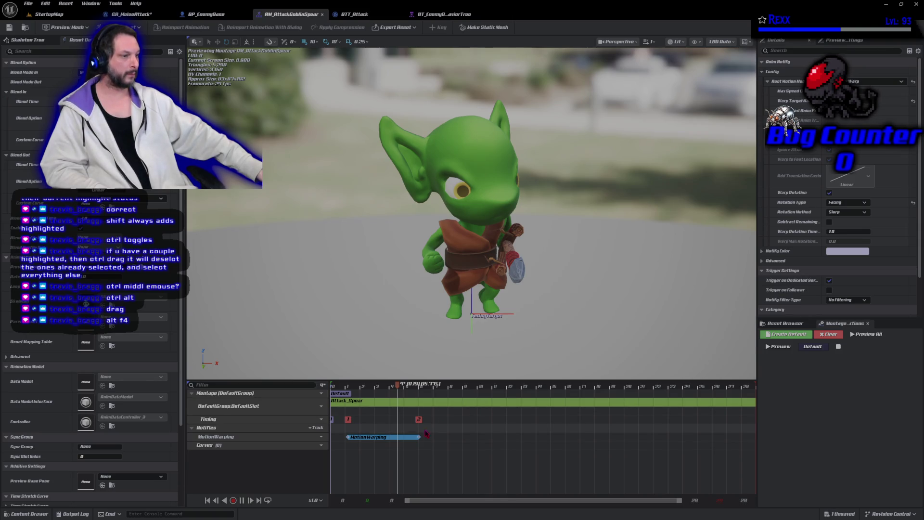
Widen the MotionWarping notify window, shift it slightly earlier, and save the montage.
{"action": "left_click_drag", "start_coordinate": [421, 437], "coordinate": [436, 436]}
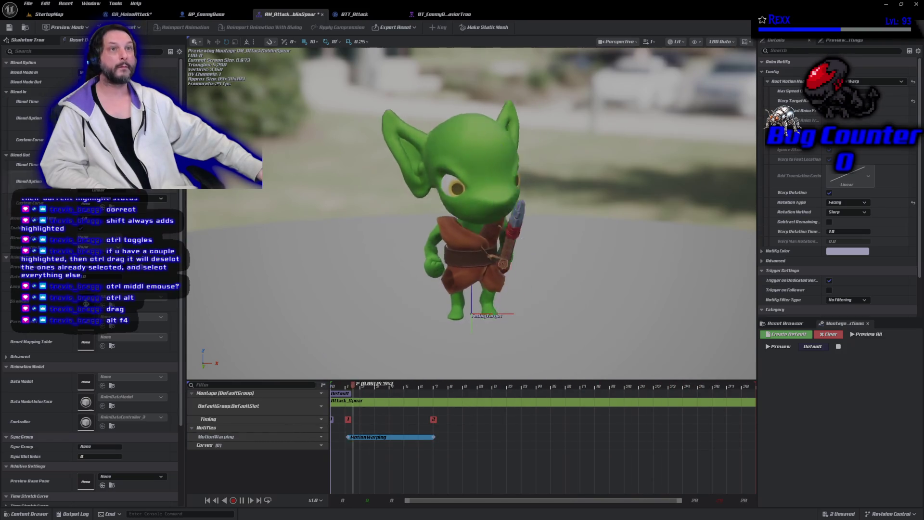
{"action": "key", "text": "ctrl+s"}
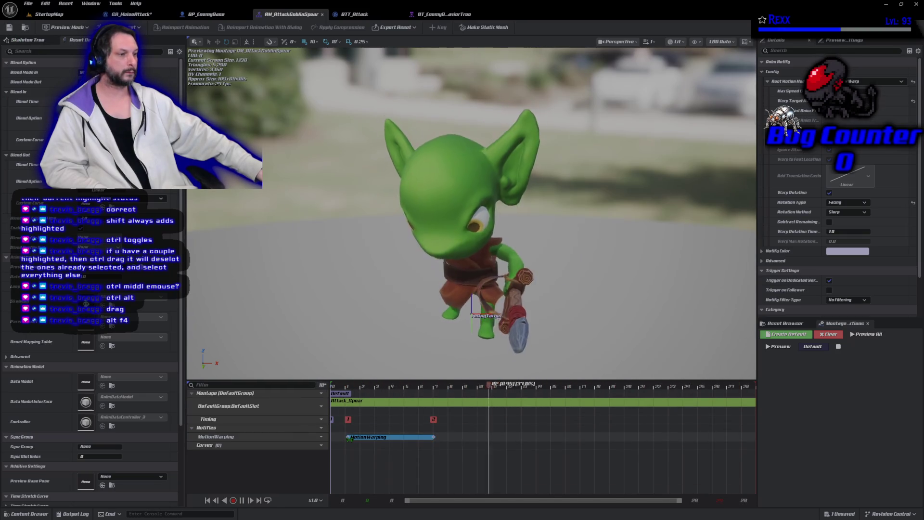
{"action": "left_click_drag", "start_coordinate": [350, 439], "coordinate": [345, 439]}
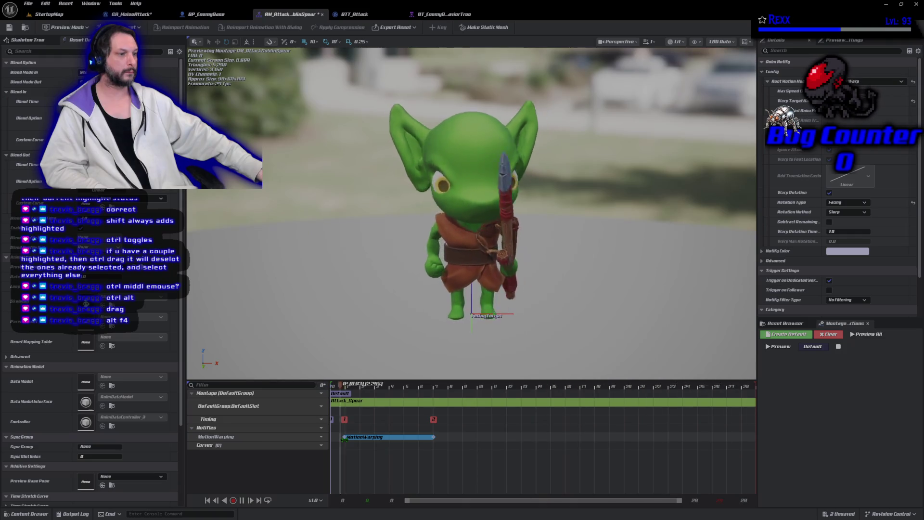
{"action": "left_click", "coordinate": [9, 29]}
Save all assets via File > Save All and start Play In Editor on StartupMap.
{"action": "left_click", "coordinate": [28, 4]}
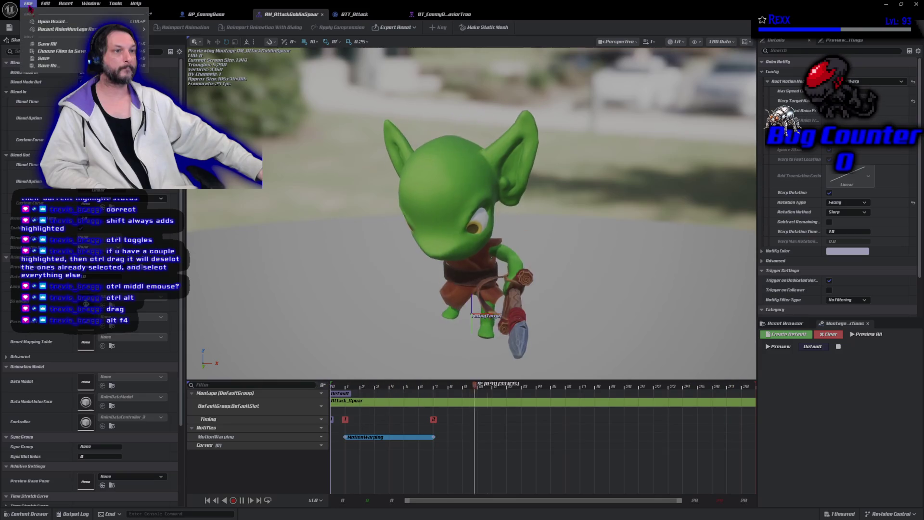
{"action": "left_click", "coordinate": [46, 43]}
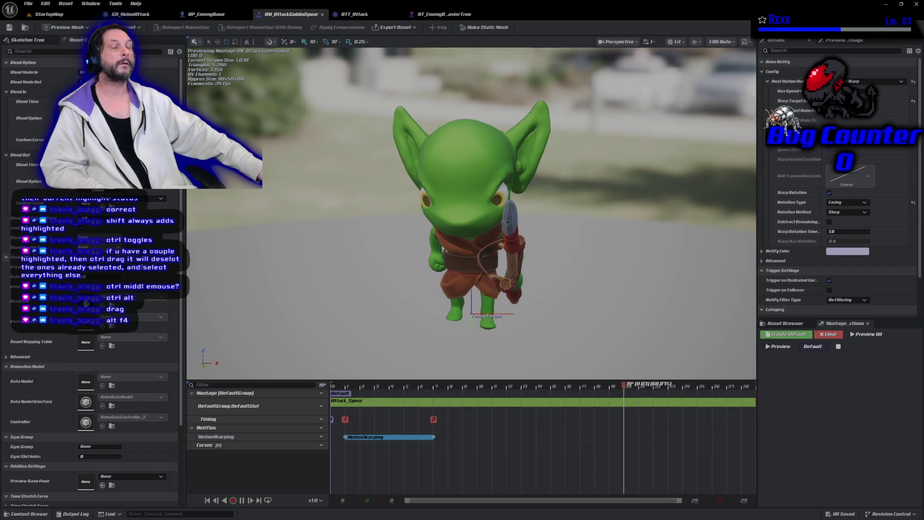
{"action": "left_click", "coordinate": [48, 14]}
{"action": "key", "text": "alt+p"}
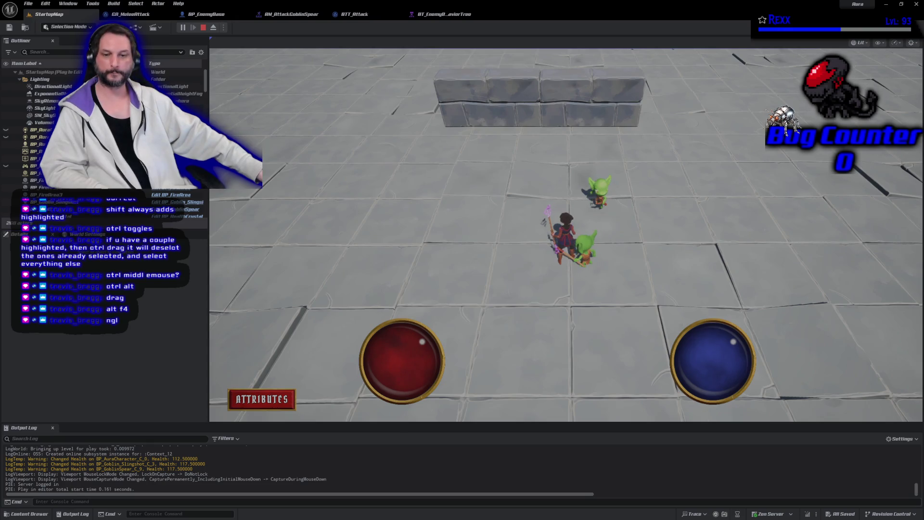
Switch to GitHub Desktop to review the changed files.
{"action": "key", "text": "alt+Tab"}
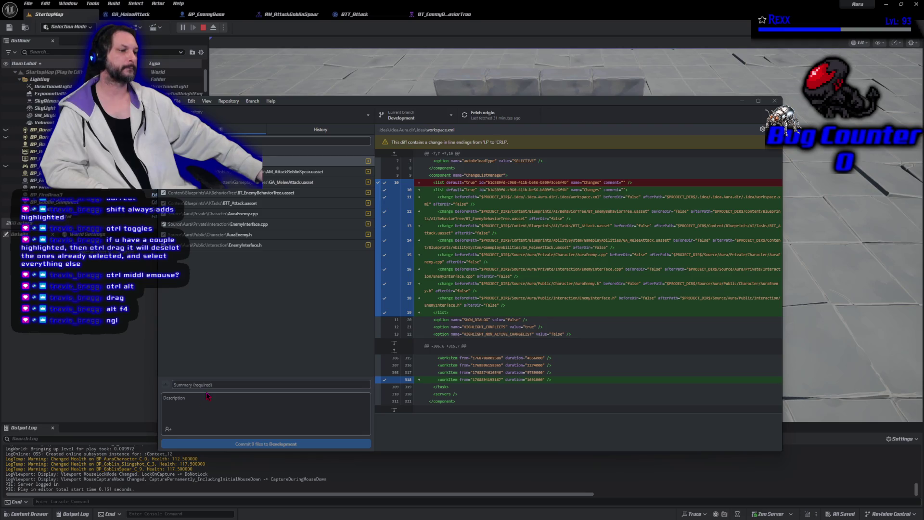
Enter the summary 'Combat Target' and commit the 9 files to Development.
{"action": "type", "text": "C"}
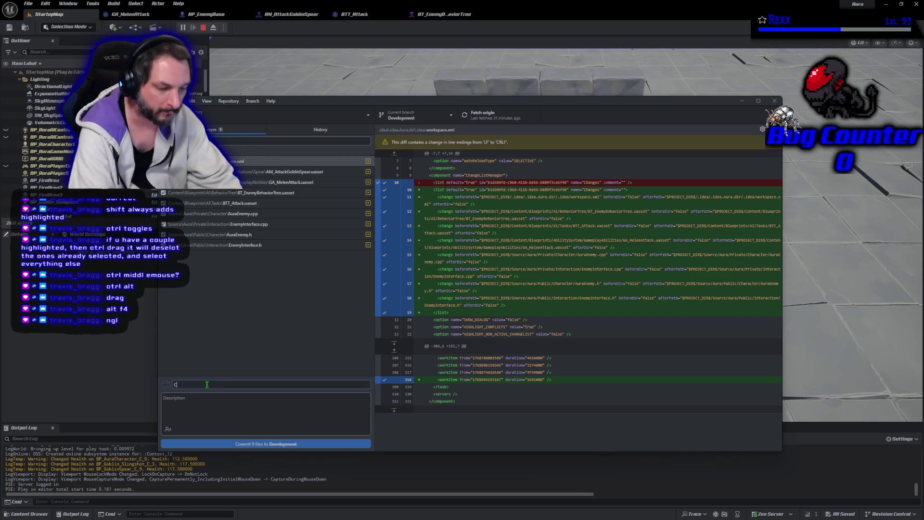
{"action": "type", "text": "omb"}
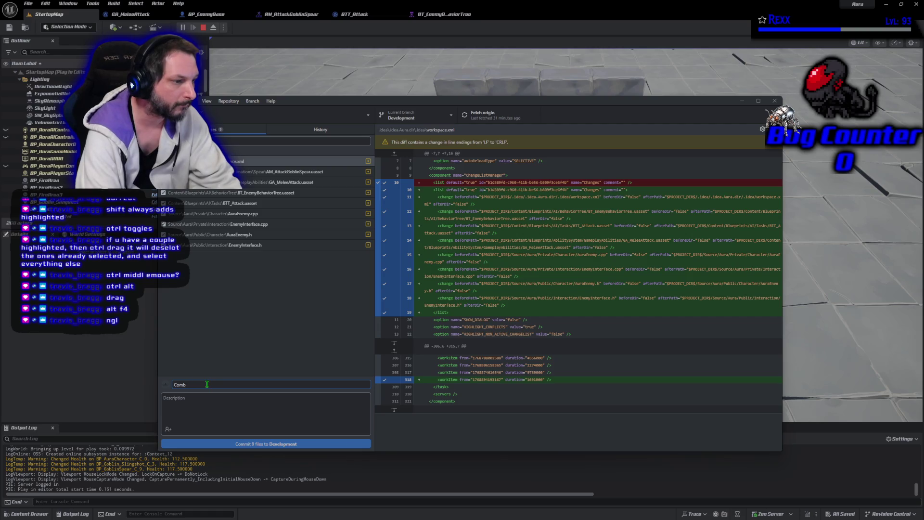
{"action": "type", "text": " at tet"}
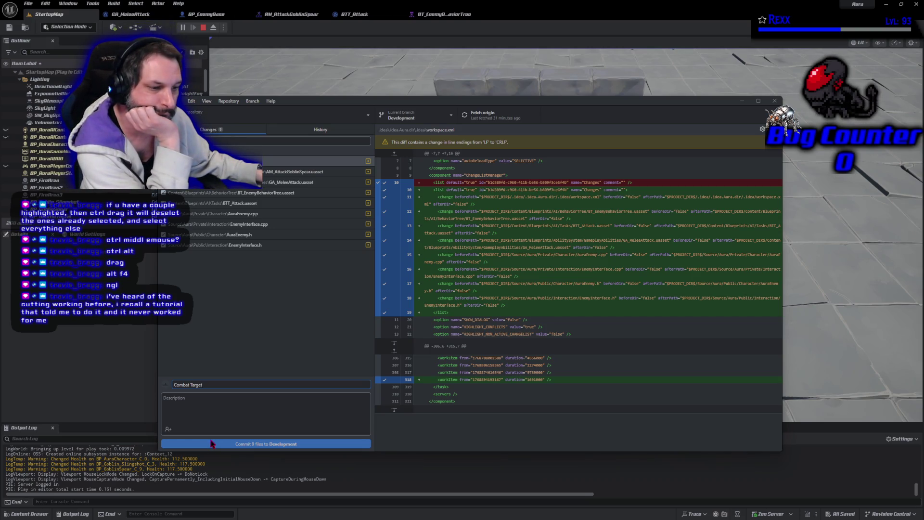
{"action": "left_click", "coordinate": [212, 444]}
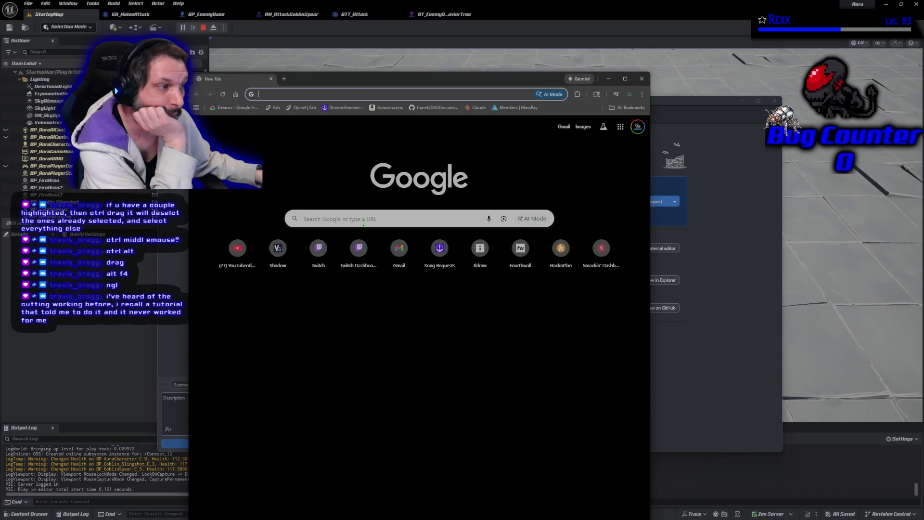
Google 'uue5 shortcut to disconnect multiple bp nodes' from the new tab.
{"action": "left_click", "coordinate": [338, 218]}
{"action": "type", "text": "uue5 shor"}
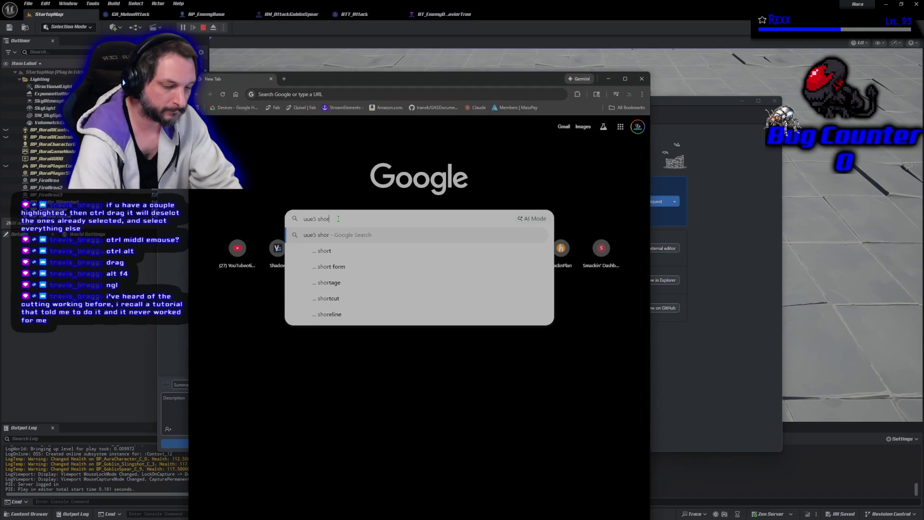
{"action": "type", "text": "tcut to do"}
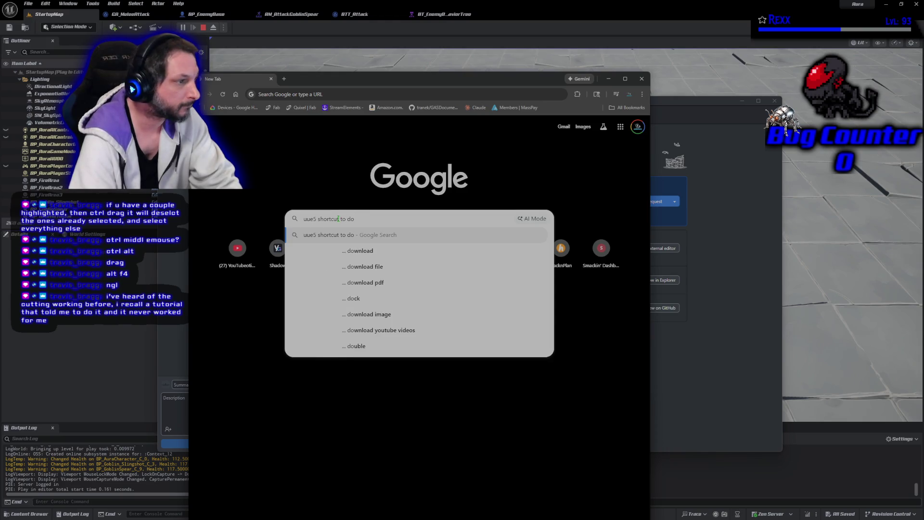
{"action": "key", "text": "BackSpace"}
{"action": "type", "text": "isconnect m"}
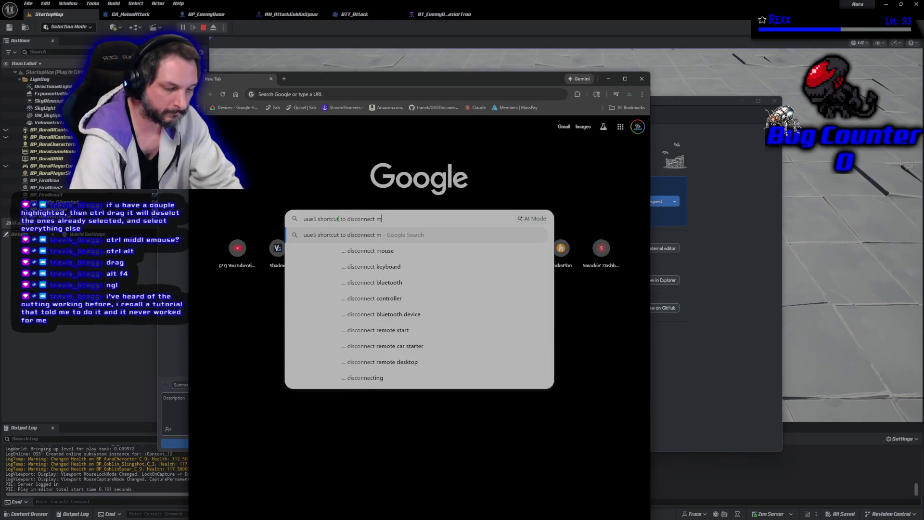
{"action": "type", "text": "ultiple"}
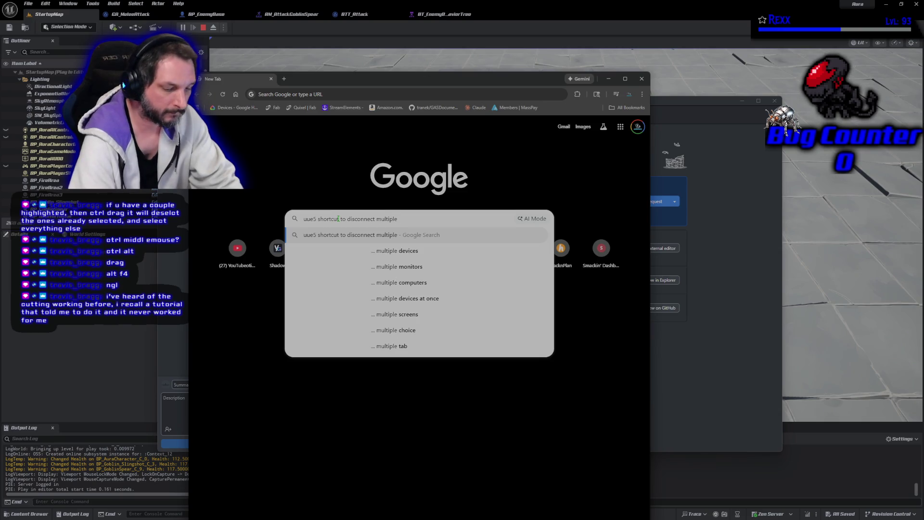
{"action": "type", "text": " bp nodes"}
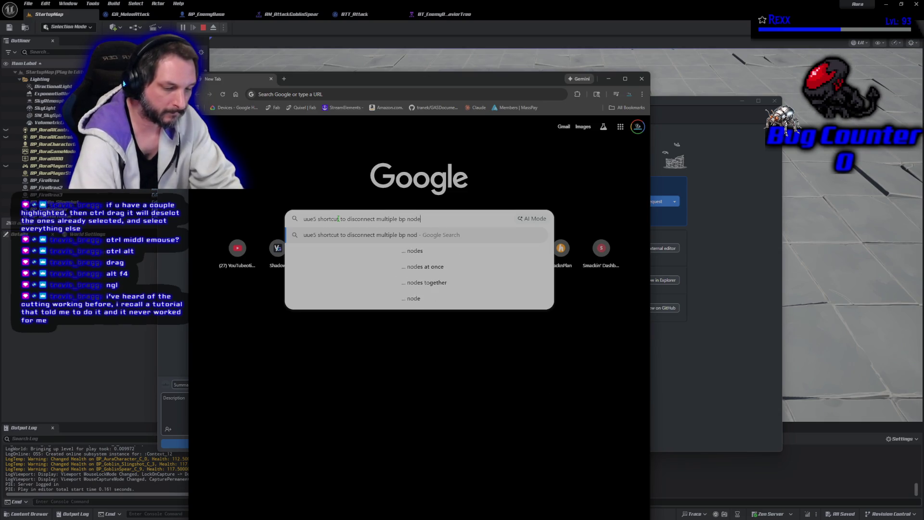
{"action": "key", "text": "Return"}
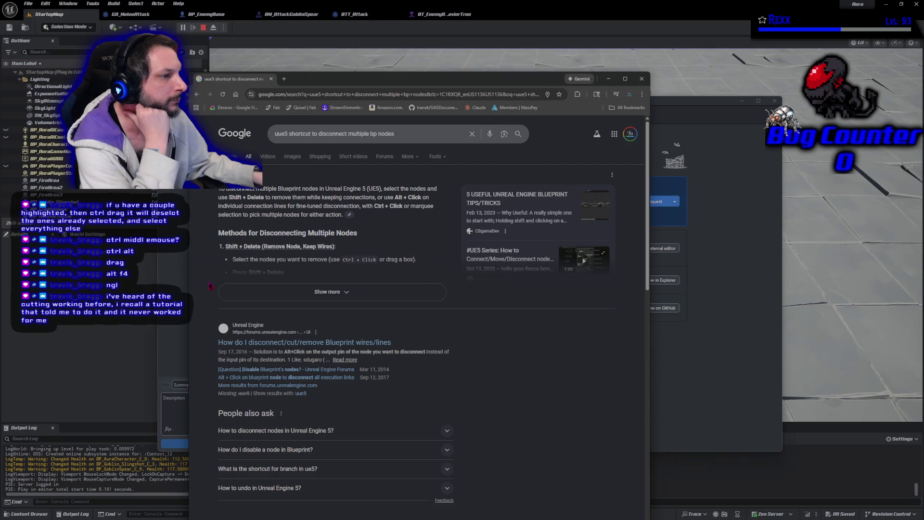
Expand the AI overview with Show more and scroll through its listed methods.
{"action": "left_click", "coordinate": [222, 292]}
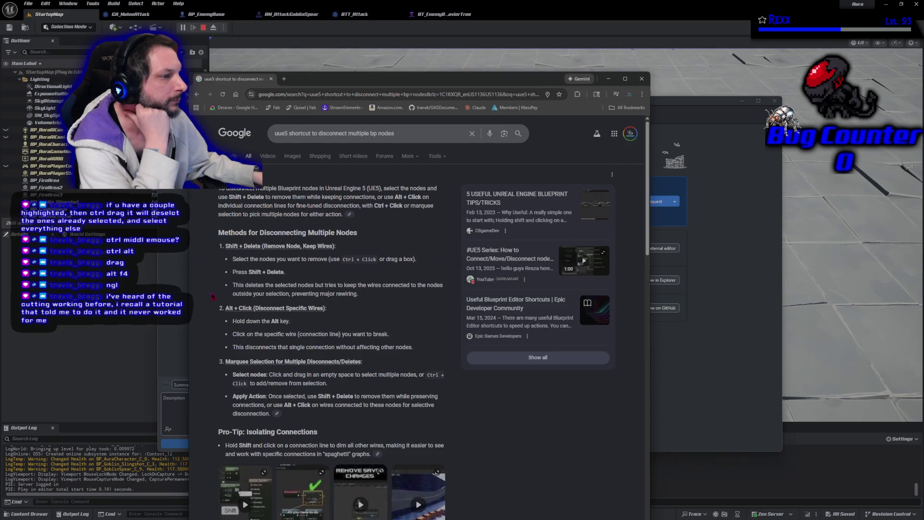
{"action": "scroll", "coordinate": [212, 296], "scroll_direction": "down", "scroll_amount": 1}
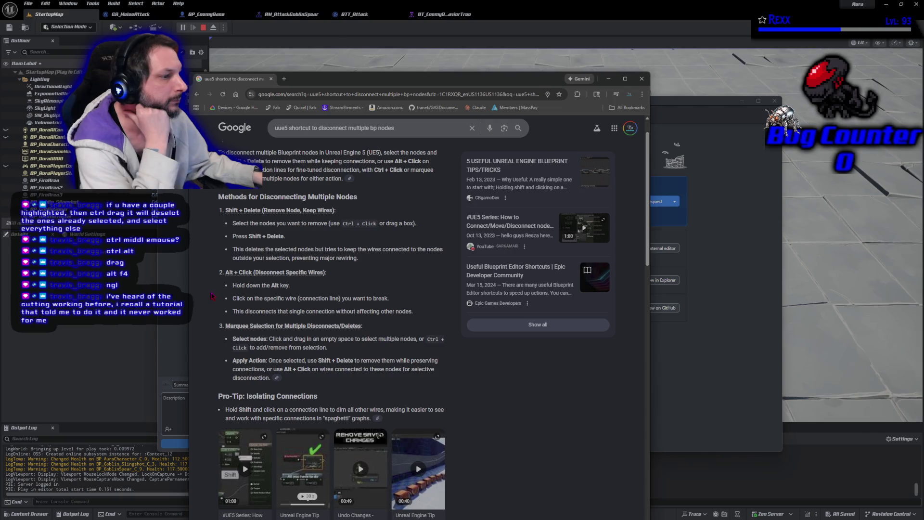
{"action": "scroll", "coordinate": [213, 296], "scroll_direction": "down", "scroll_amount": 1}
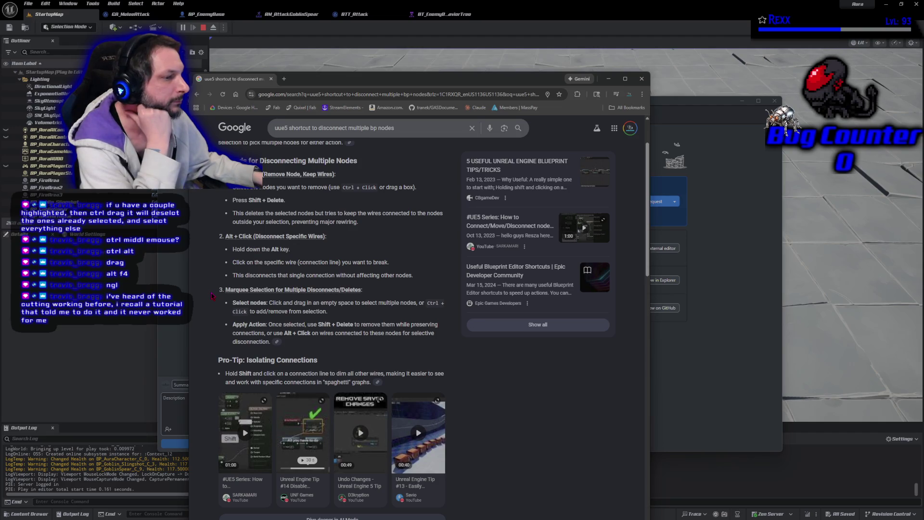
{"action": "scroll", "coordinate": [212, 296], "scroll_direction": "down", "scroll_amount": 1}
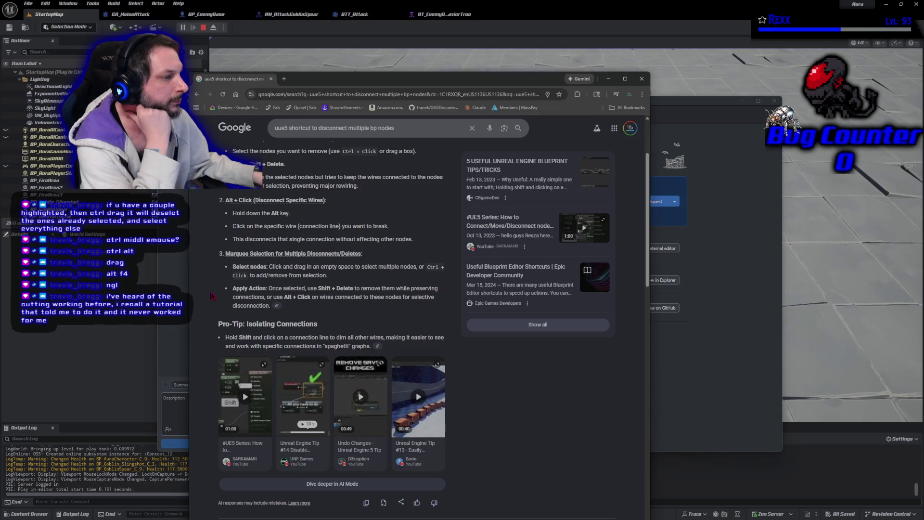
{"action": "scroll", "coordinate": [212, 296], "scroll_direction": "down", "scroll_amount": 1}
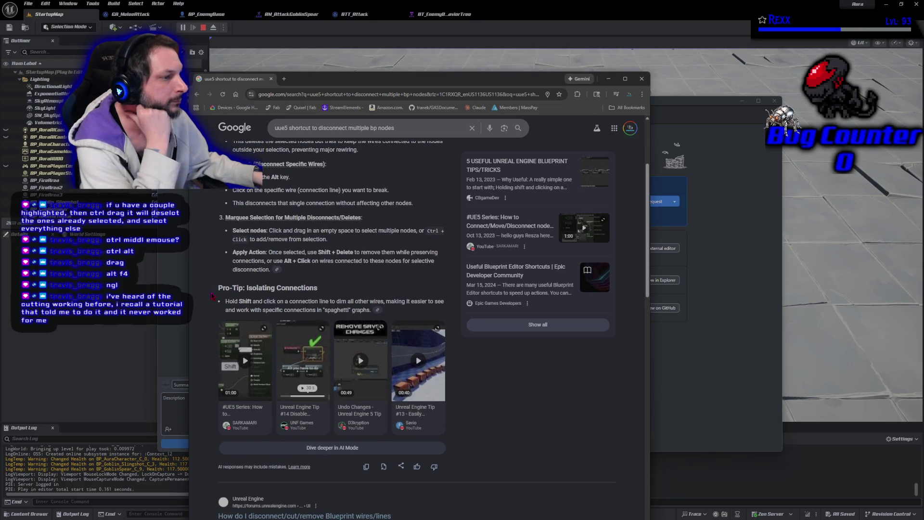
{"action": "scroll", "coordinate": [212, 296], "scroll_direction": "down", "scroll_amount": 7}
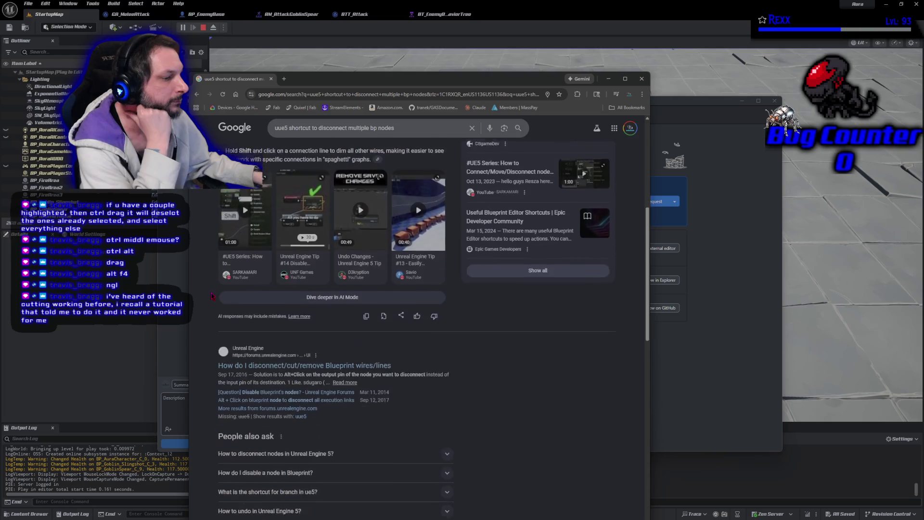
{"action": "scroll", "coordinate": [212, 296], "scroll_direction": "down", "scroll_amount": 4}
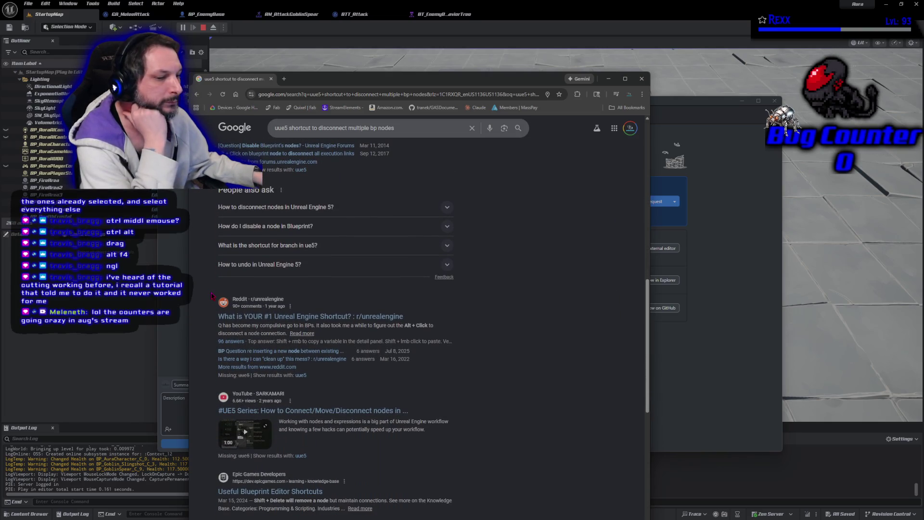
{"action": "scroll", "coordinate": [213, 296], "scroll_direction": "up", "scroll_amount": 4}
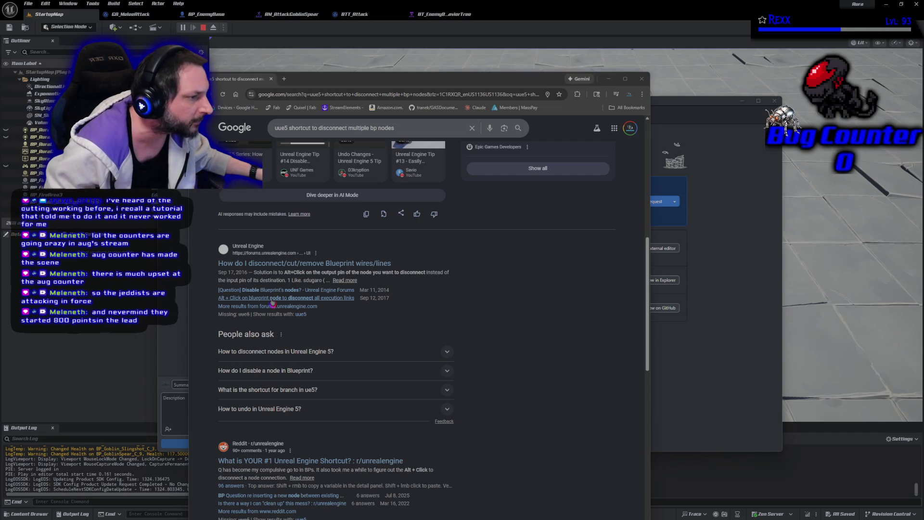
Read the 'Alt + Click on blueprint node to disconnect all execution links' thread, then close Chrome.
{"action": "left_click", "coordinate": [273, 299]}
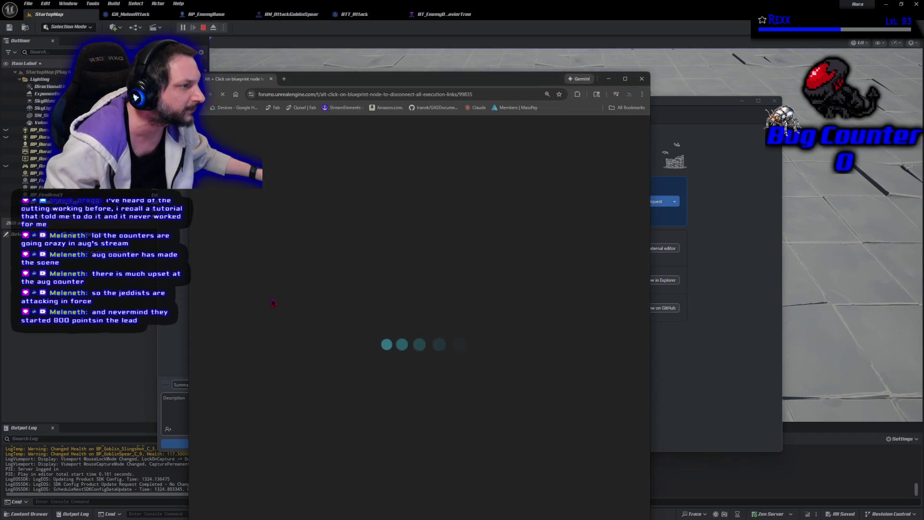
{"action": "scroll", "coordinate": [323, 359], "scroll_direction": "down", "scroll_amount": 3}
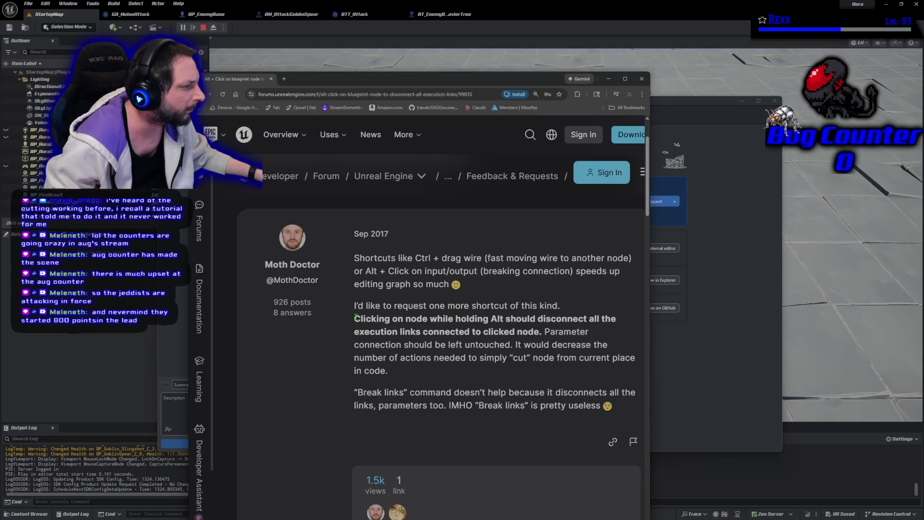
{"action": "scroll", "coordinate": [356, 318], "scroll_direction": "down", "scroll_amount": 6}
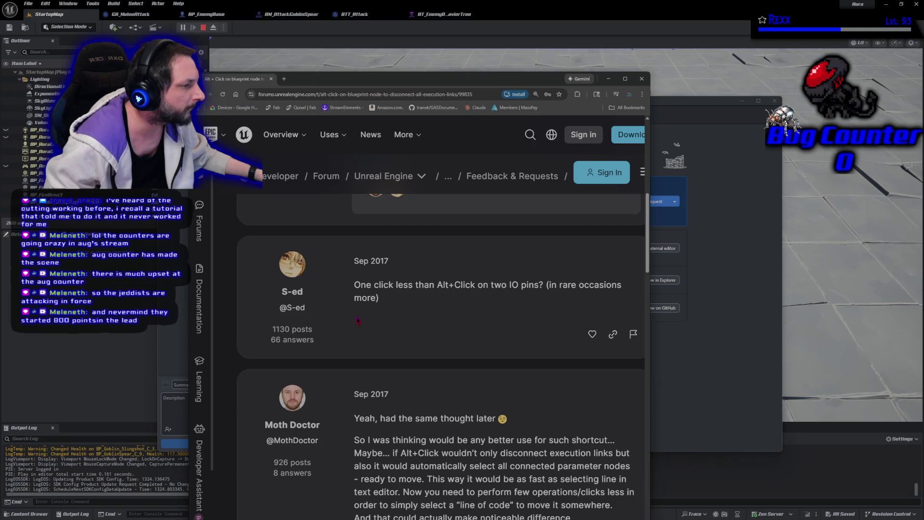
{"action": "scroll", "coordinate": [357, 320], "scroll_direction": "down", "scroll_amount": 3}
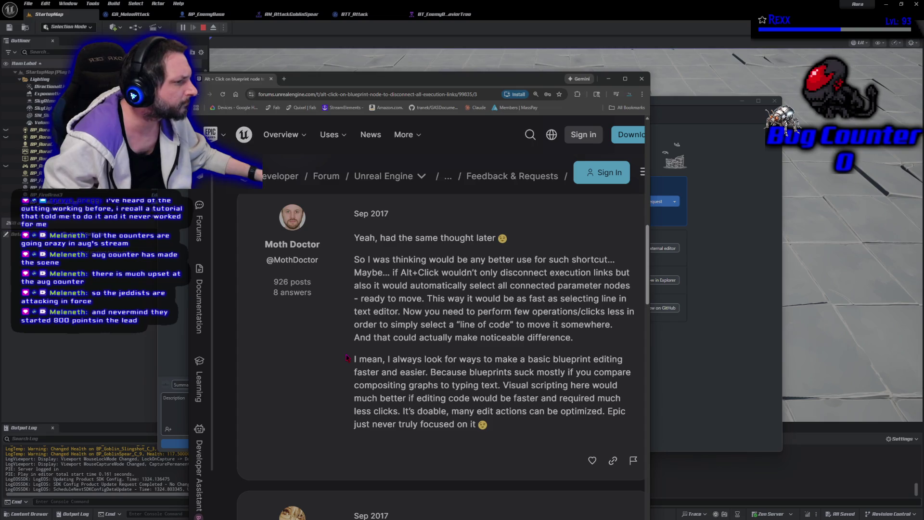
{"action": "scroll", "coordinate": [347, 358], "scroll_direction": "down", "scroll_amount": 7}
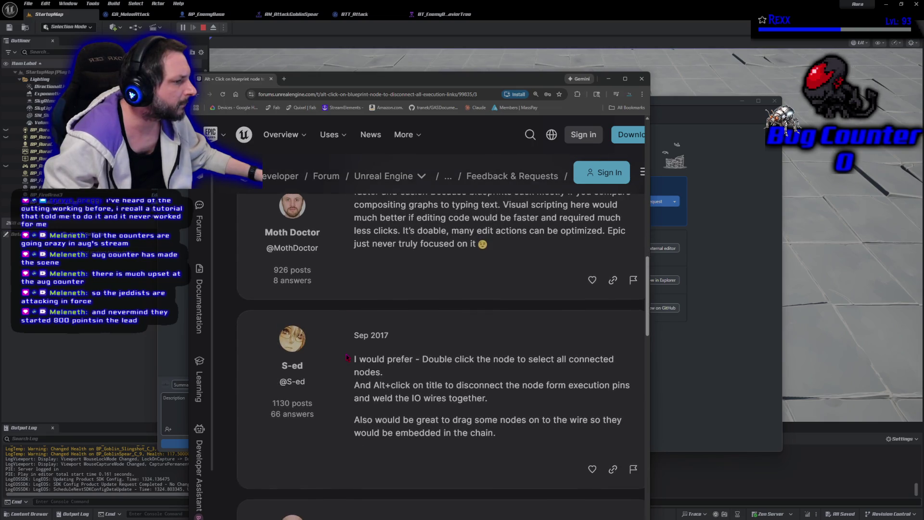
{"action": "left_click", "coordinate": [271, 78]}
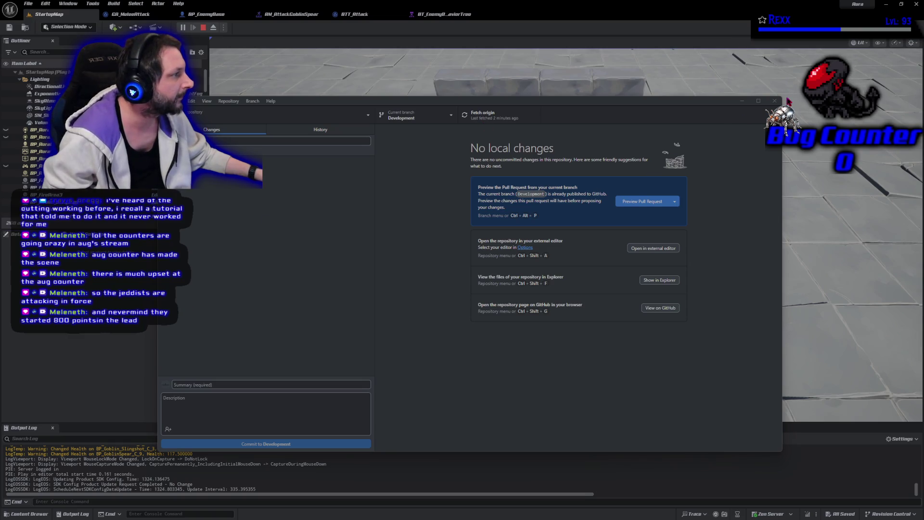
{"action": "key", "text": "alt+Tab"}
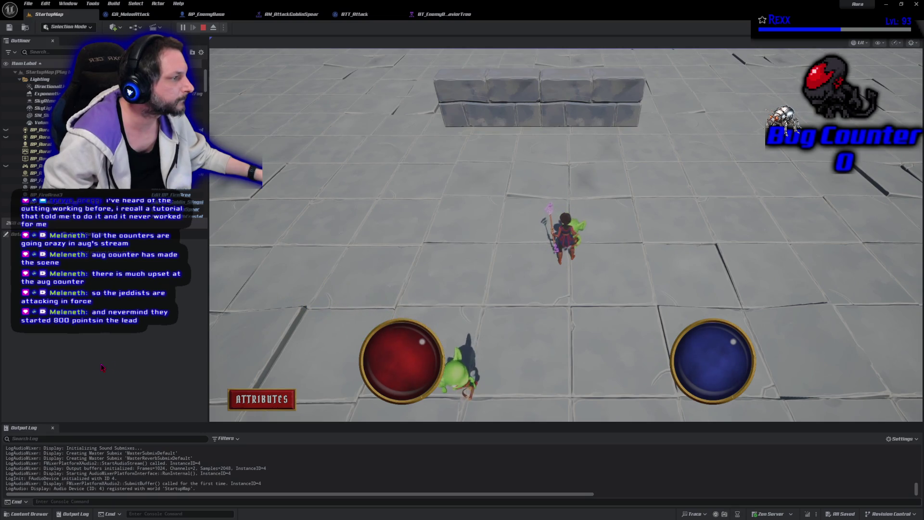
End the StartupMap play session with Esc.
{"action": "key", "text": "Escape"}
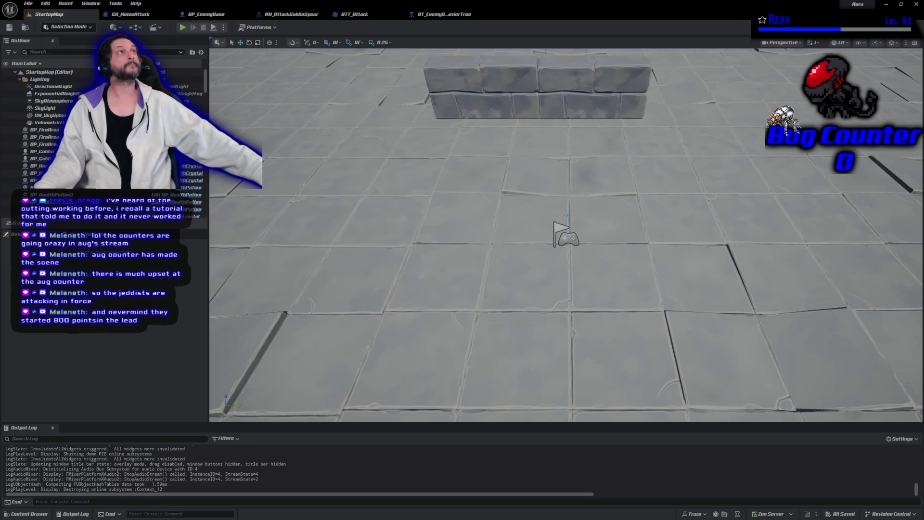
Close the BTT_Attack and BP_EnemyBase tabs, then move through the tabs to GA_MeleeAttack.
{"action": "left_click", "coordinate": [400, 14]}
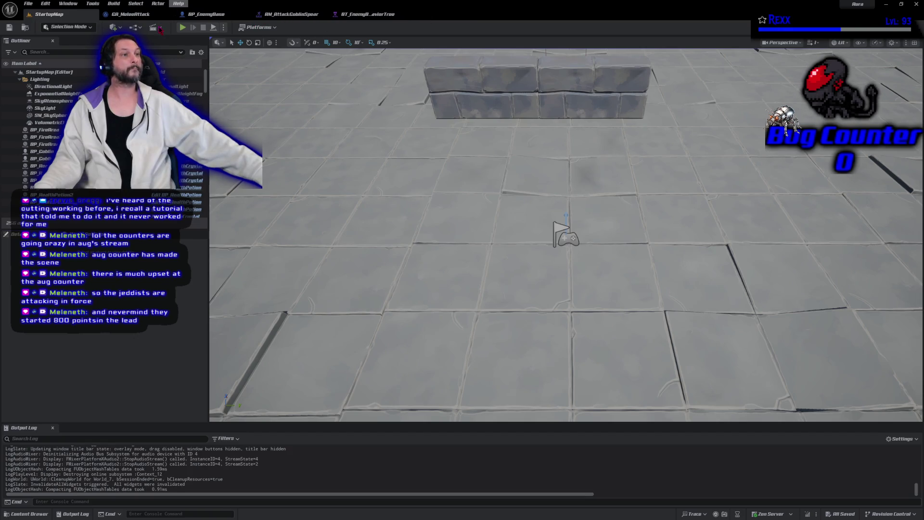
{"action": "left_click", "coordinate": [230, 14]}
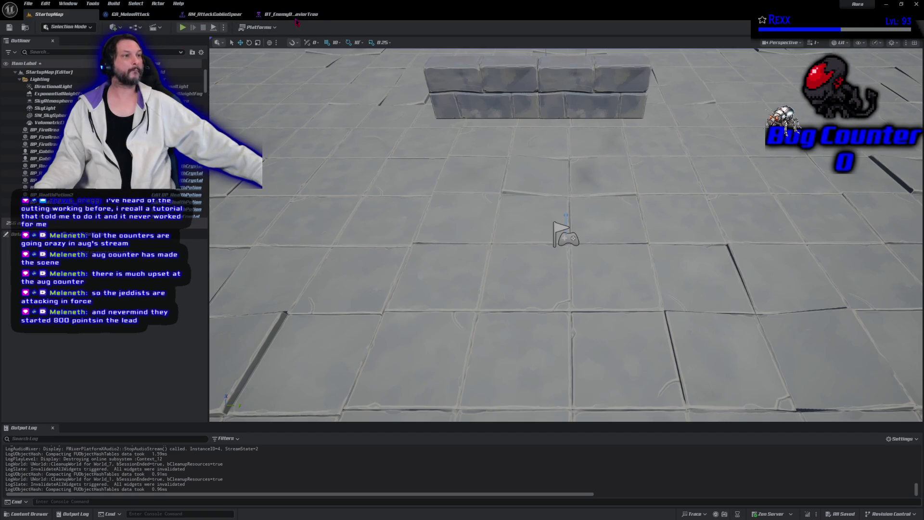
{"action": "left_click", "coordinate": [293, 14]}
{"action": "left_click", "coordinate": [214, 14]}
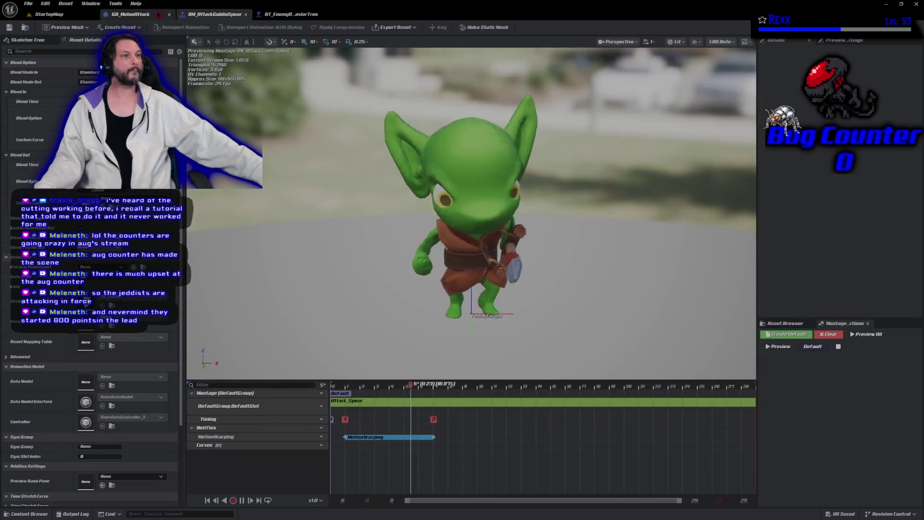
{"action": "left_click", "coordinate": [130, 14]}
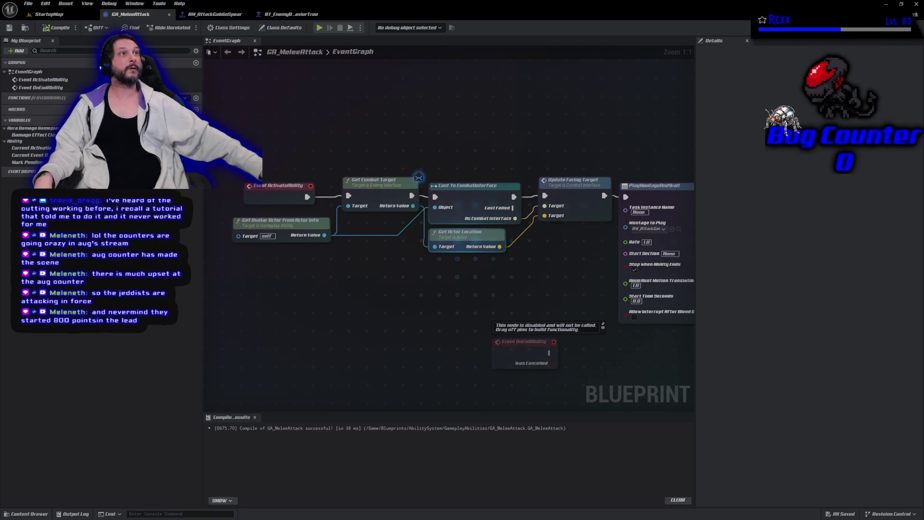
Switch to the AM_AttackGoblinSpear montage and bring up the Notifies track options.
{"action": "left_click", "coordinate": [223, 15]}
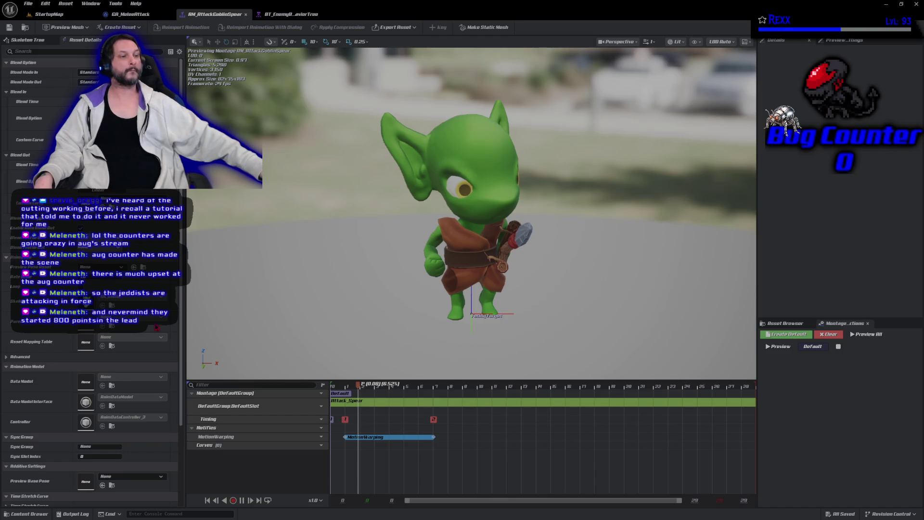
{"action": "left_click", "coordinate": [317, 428]}
Add an Events notify track to AM_AttackGoblinSpear, then pause and scrub the preview to frame 9.
{"action": "left_click", "coordinate": [343, 446]}
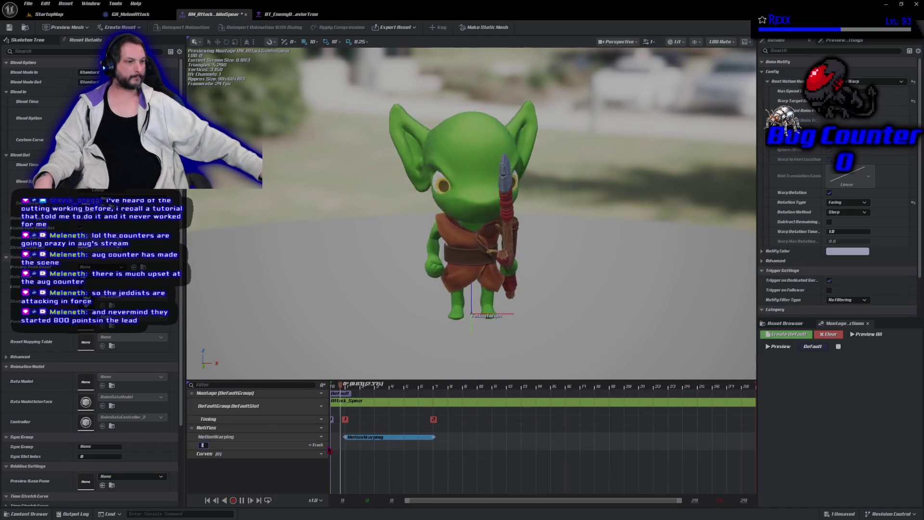
{"action": "type", "text": "Events"}
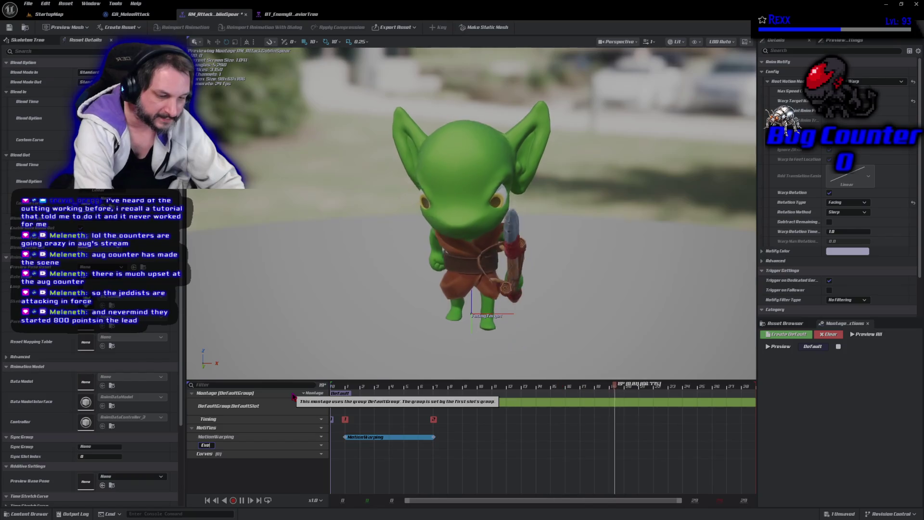
{"action": "key", "text": "Return"}
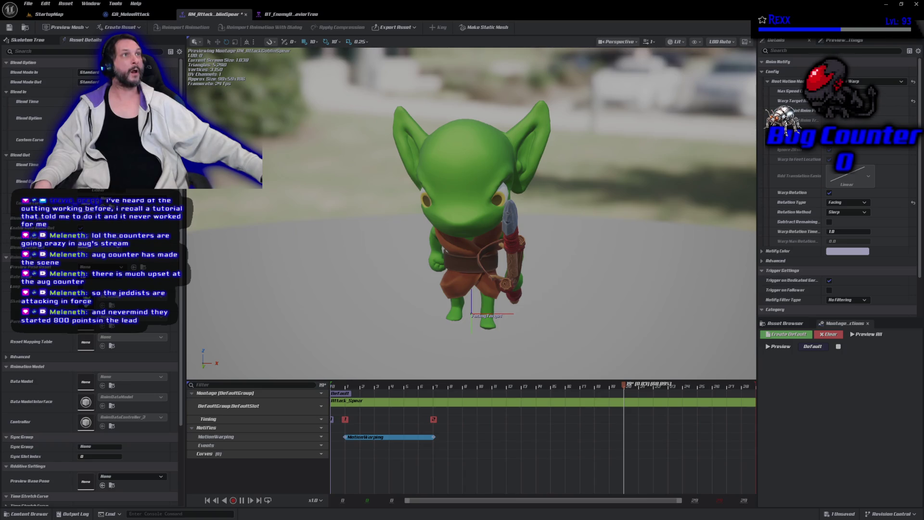
{"action": "left_click", "coordinate": [593, 386]}
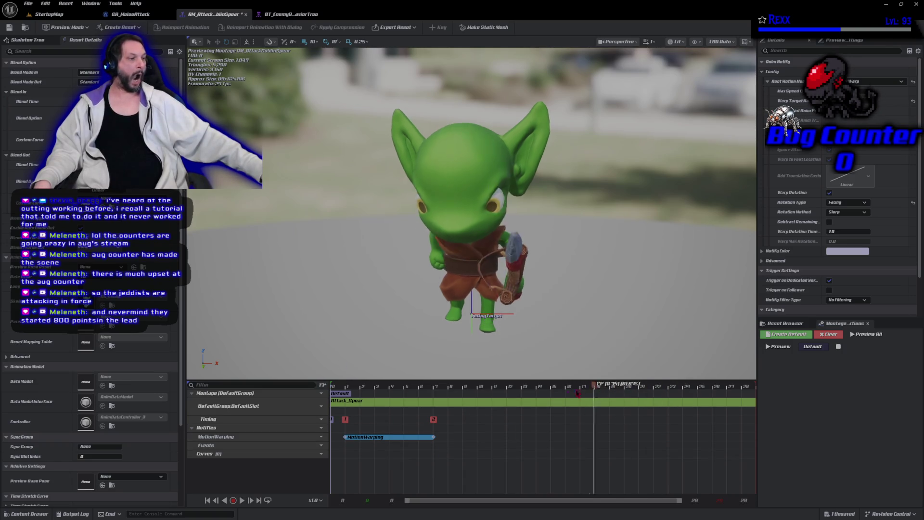
{"action": "left_click_drag", "start_coordinate": [578, 393], "coordinate": [464, 395]}
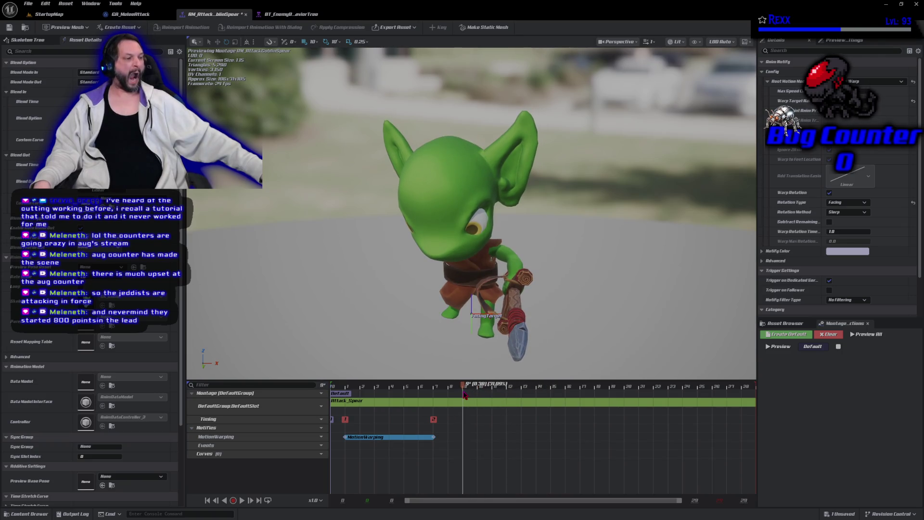
Place an AN_MontageEvent notify on the Events track just after frame 9.
{"action": "right_click", "coordinate": [464, 450]}
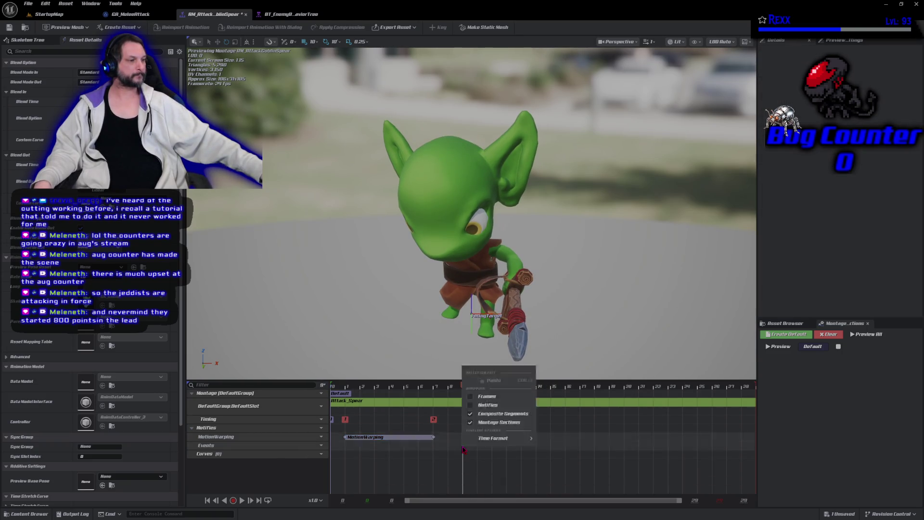
{"action": "right_click", "coordinate": [460, 449]}
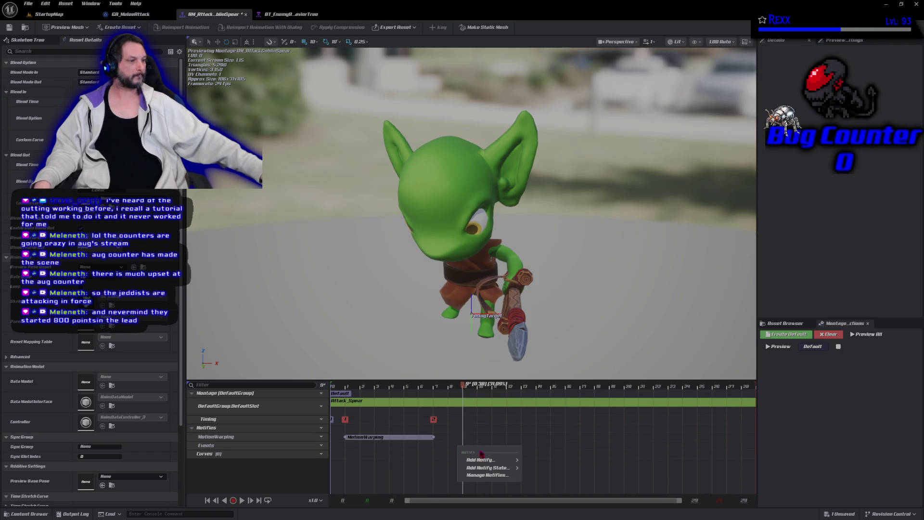
{"action": "mouse_move", "coordinate": [482, 460]}
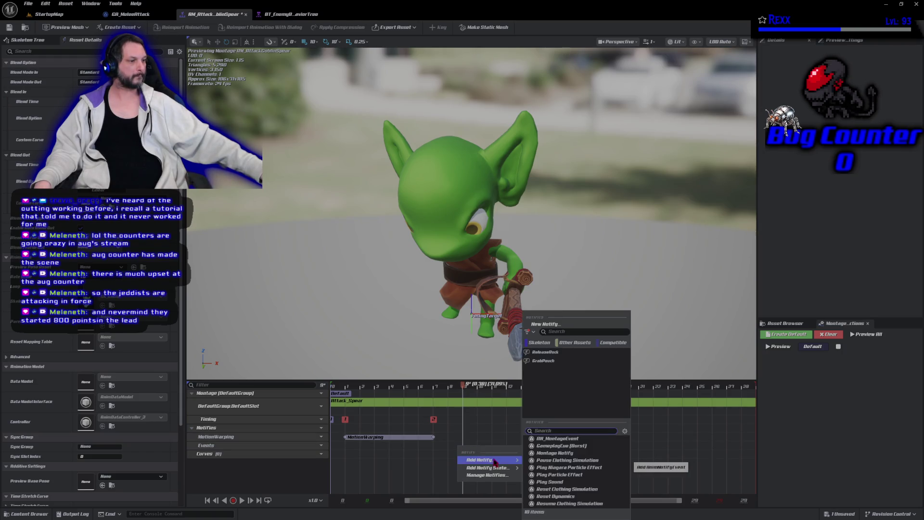
{"action": "left_click", "coordinate": [557, 438]}
{"action": "left_click_drag", "start_coordinate": [492, 449], "coordinate": [499, 448]}
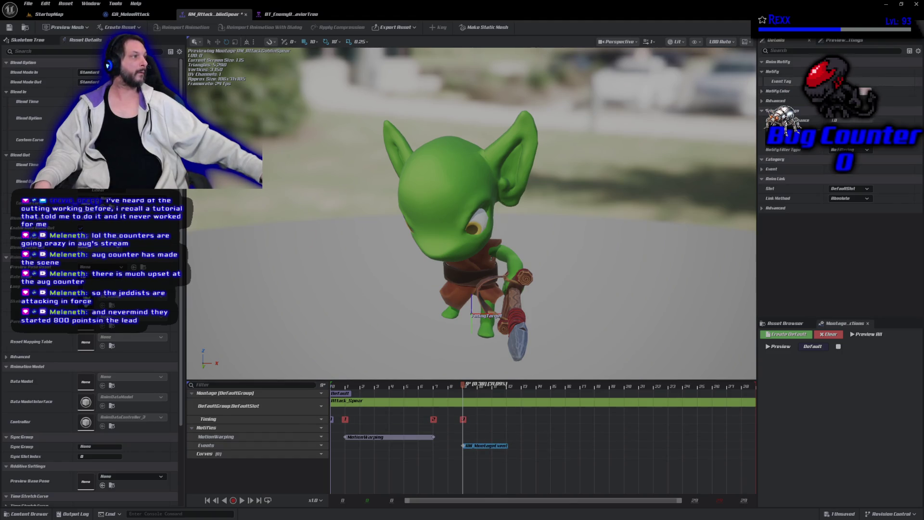
Try picking the notify's Event Tag from the gameplay tag list, leaving it empty.
{"action": "left_click", "coordinate": [847, 81]}
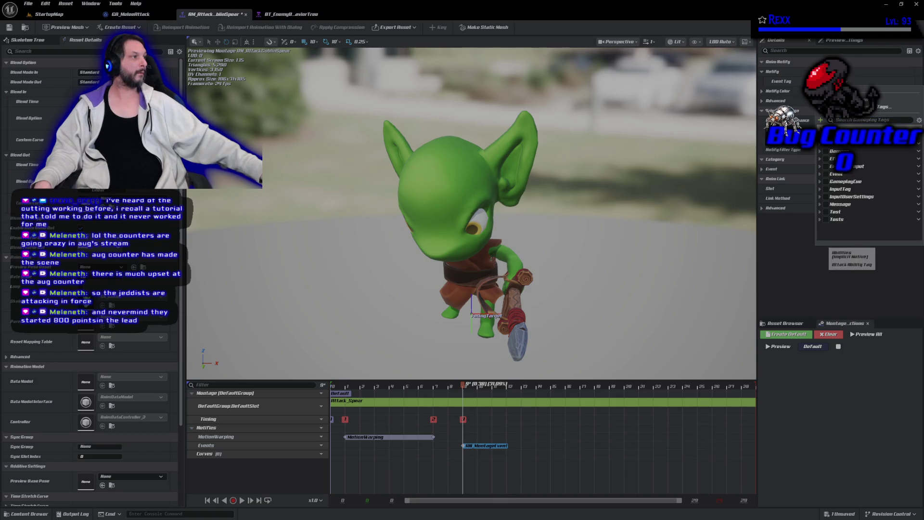
{"action": "left_click", "coordinate": [824, 143]}
{"action": "key", "text": "Escape"}
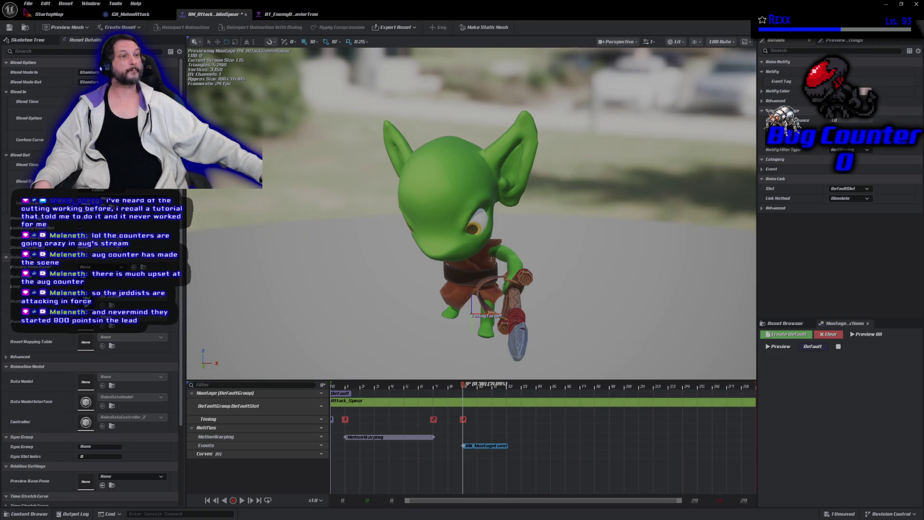
{"action": "left_click", "coordinate": [46, 3]}
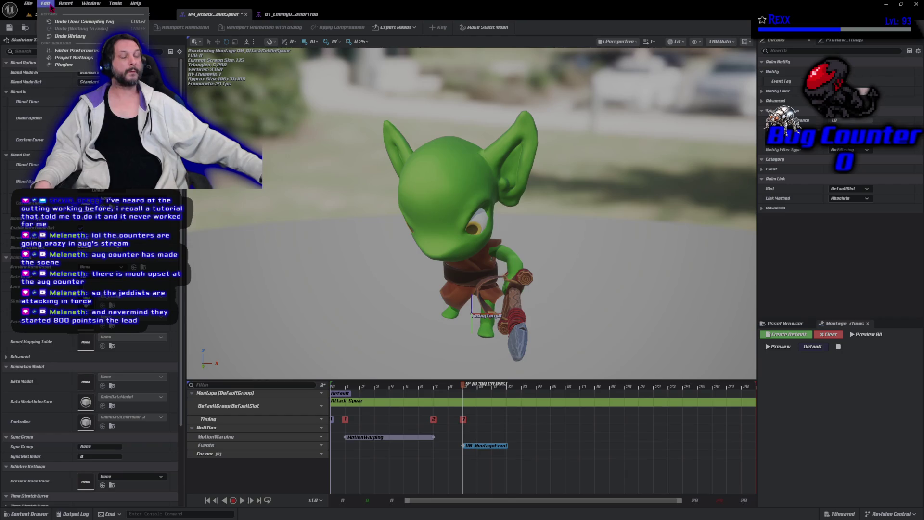
In Project Settings > GameplayTags, add Attack.Melee under Event.Montage, then close the manager and settings.
{"action": "left_click", "coordinate": [86, 61]}
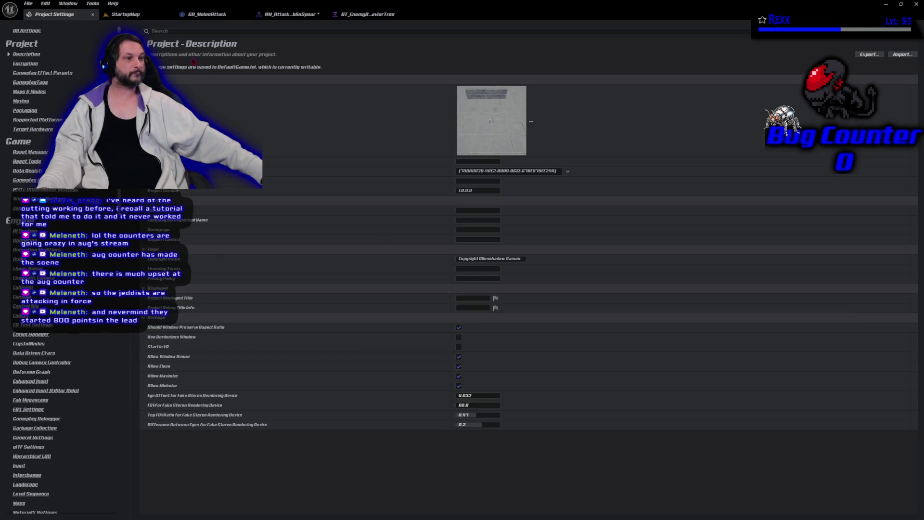
{"action": "left_click", "coordinate": [44, 85]}
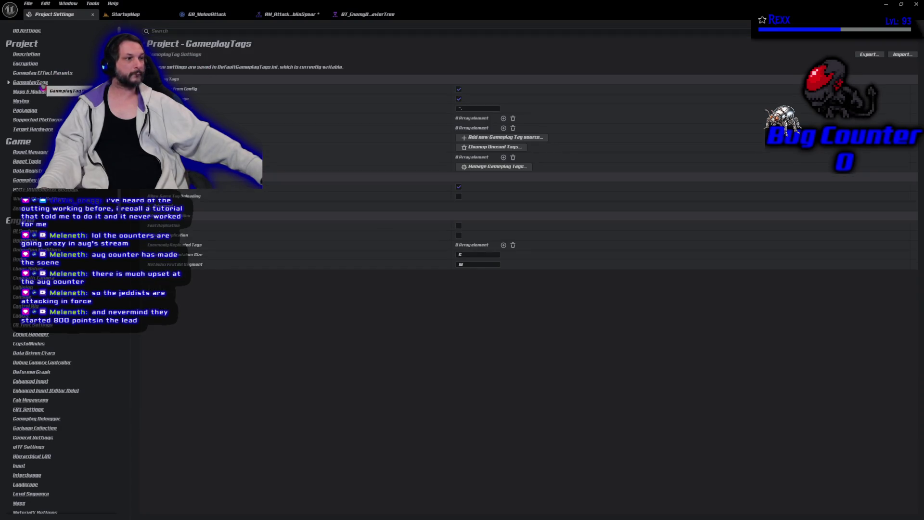
{"action": "left_click", "coordinate": [491, 173]}
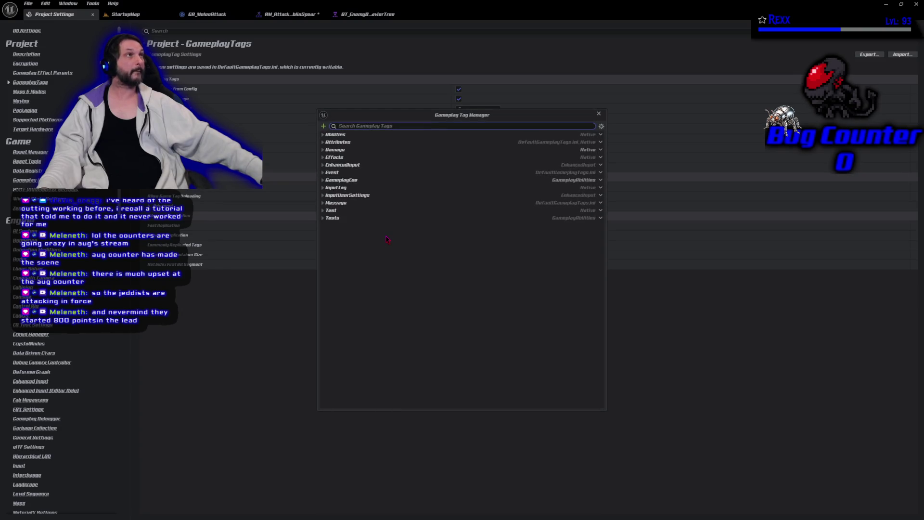
{"action": "left_click", "coordinate": [323, 173]}
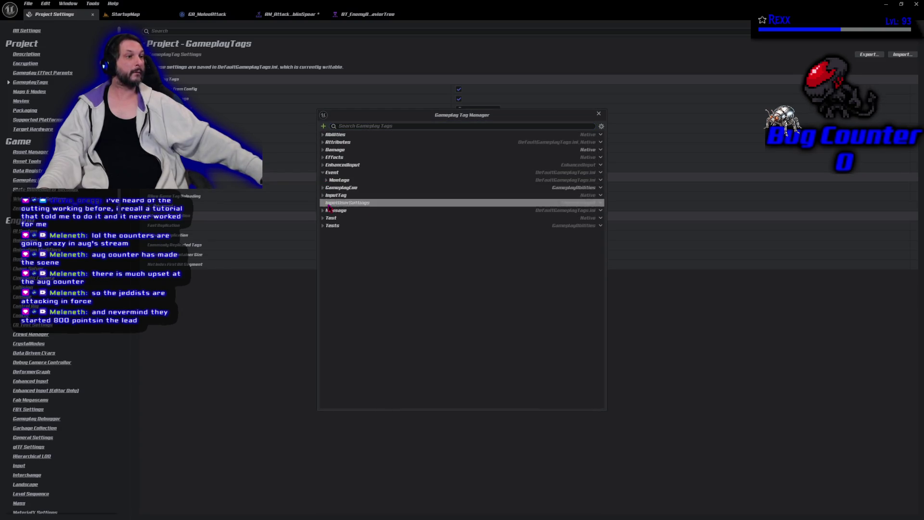
{"action": "left_click", "coordinate": [327, 180]}
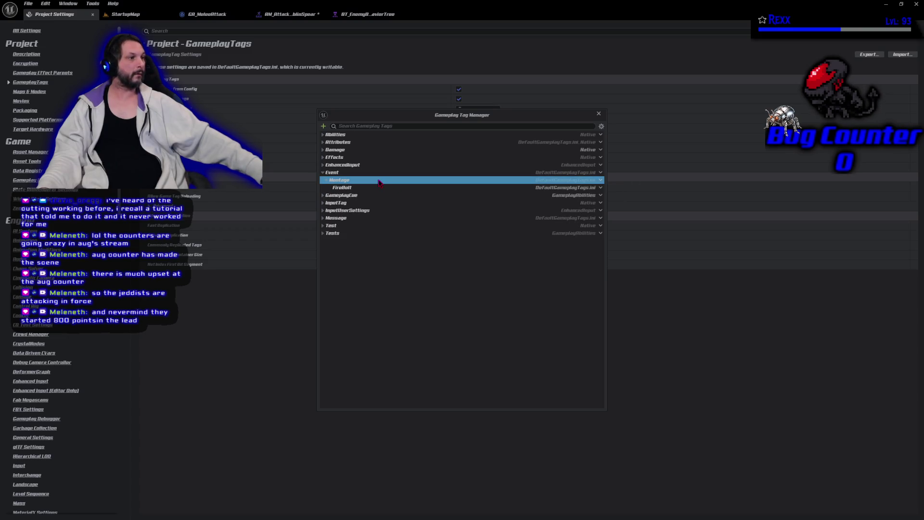
{"action": "left_click", "coordinate": [325, 126]}
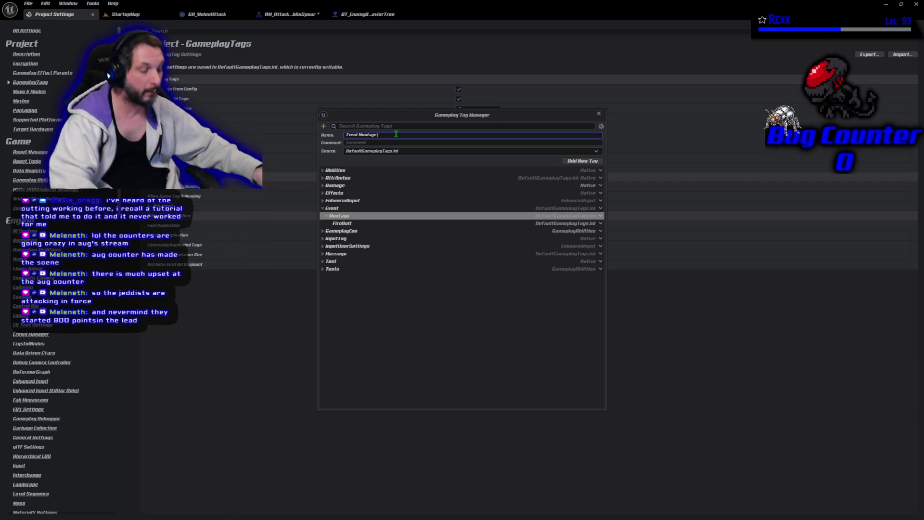
{"action": "type", "text": "Attack.Melee"}
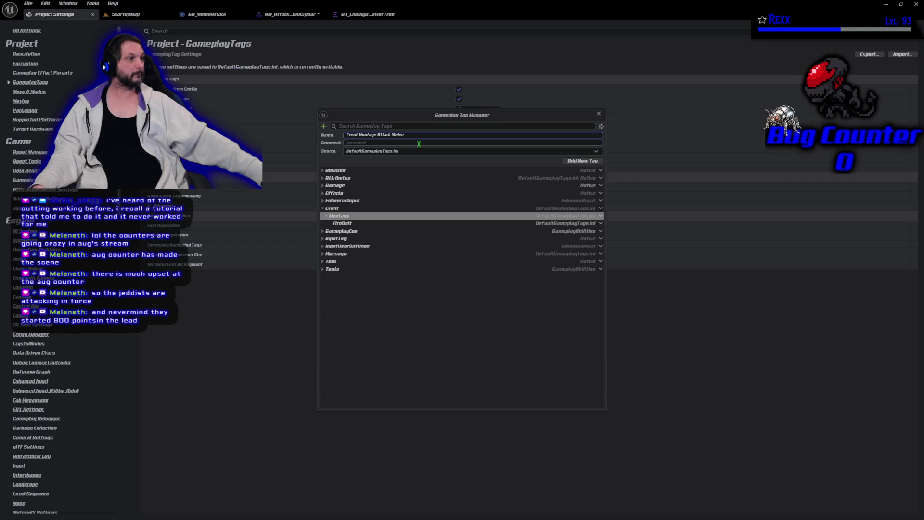
{"action": "left_click", "coordinate": [576, 162]}
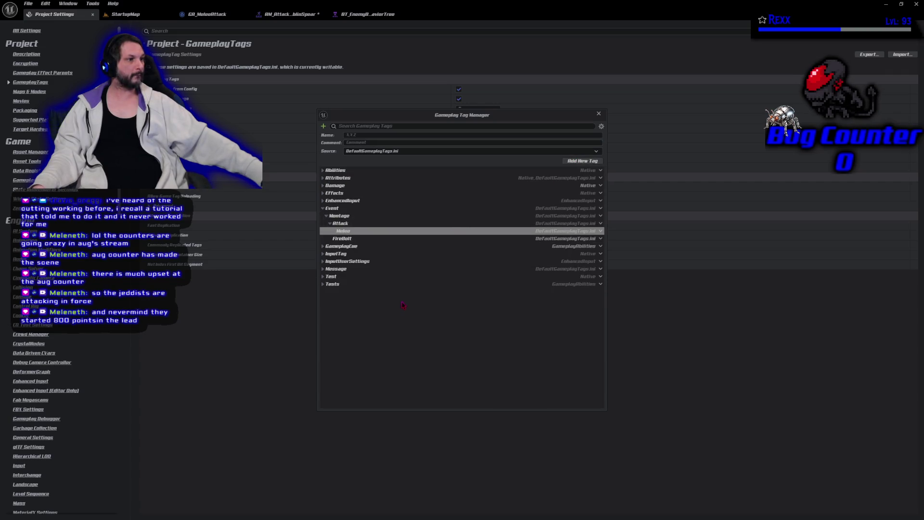
{"action": "left_click", "coordinate": [330, 224]}
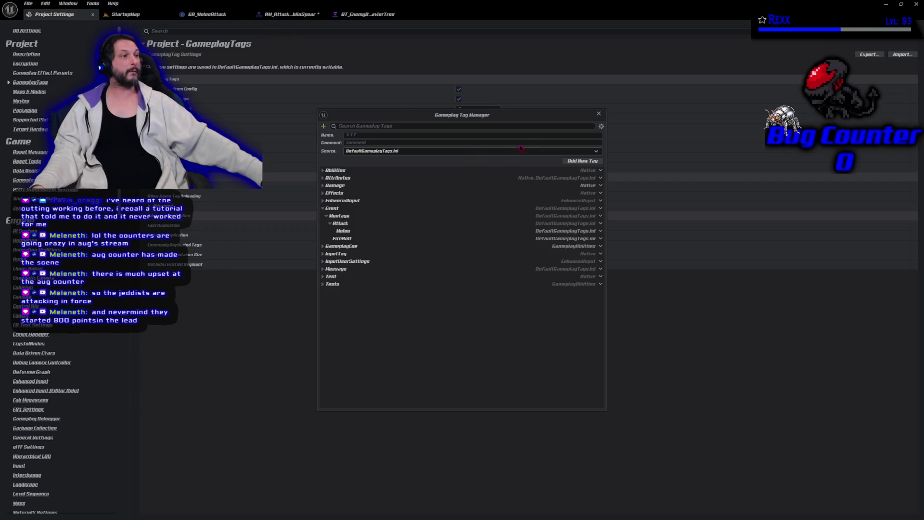
{"action": "left_click", "coordinate": [599, 113]}
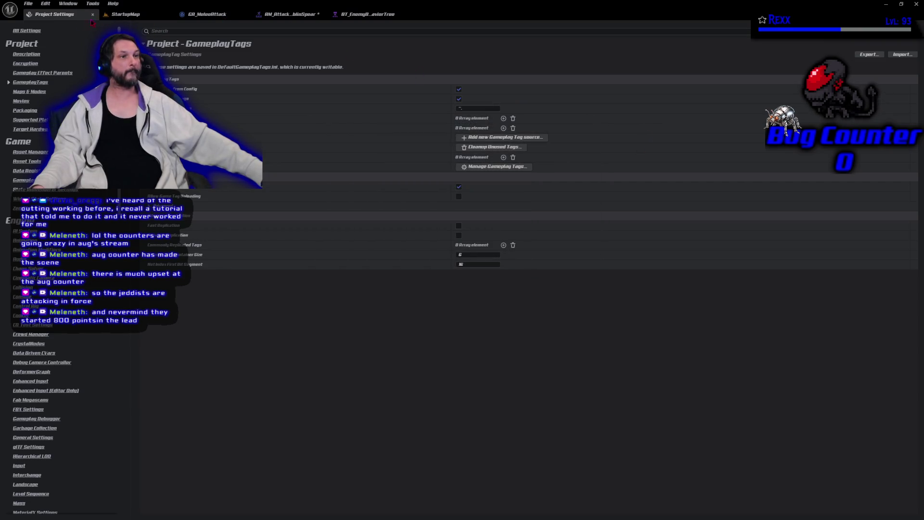
{"action": "middle_click", "coordinate": [56, 14]}
Tag the AN_MontageEvent notify with Event.Montage.Attack.Melee.
{"action": "left_click", "coordinate": [212, 14]}
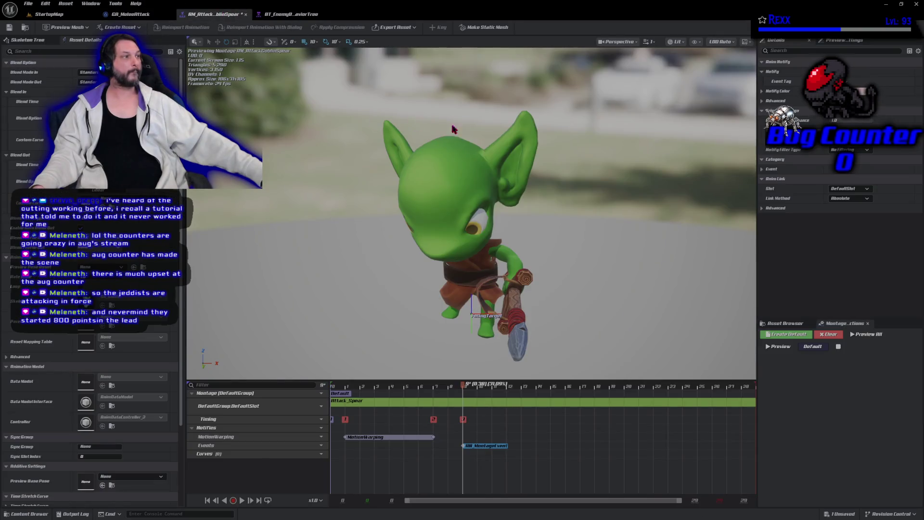
{"action": "left_click", "coordinate": [848, 82]}
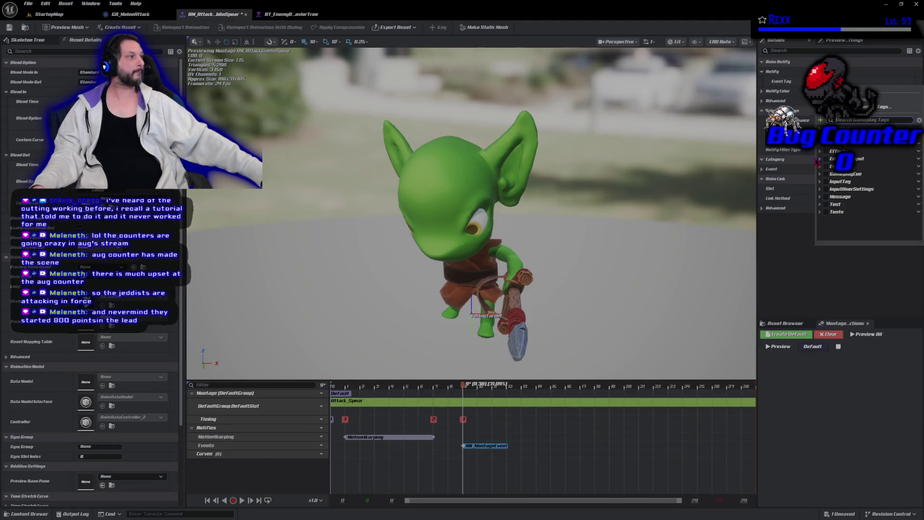
{"action": "left_click", "coordinate": [820, 167]}
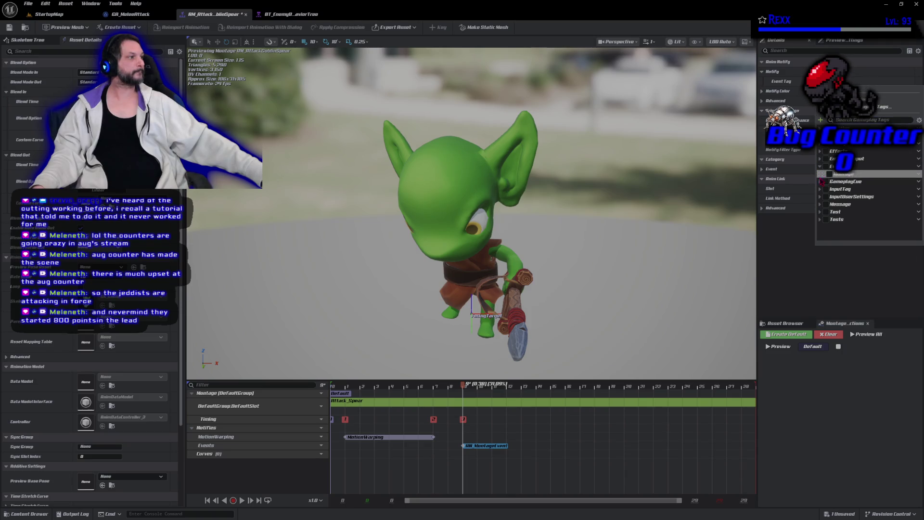
{"action": "left_click", "coordinate": [824, 173]}
{"action": "left_click", "coordinate": [827, 181]}
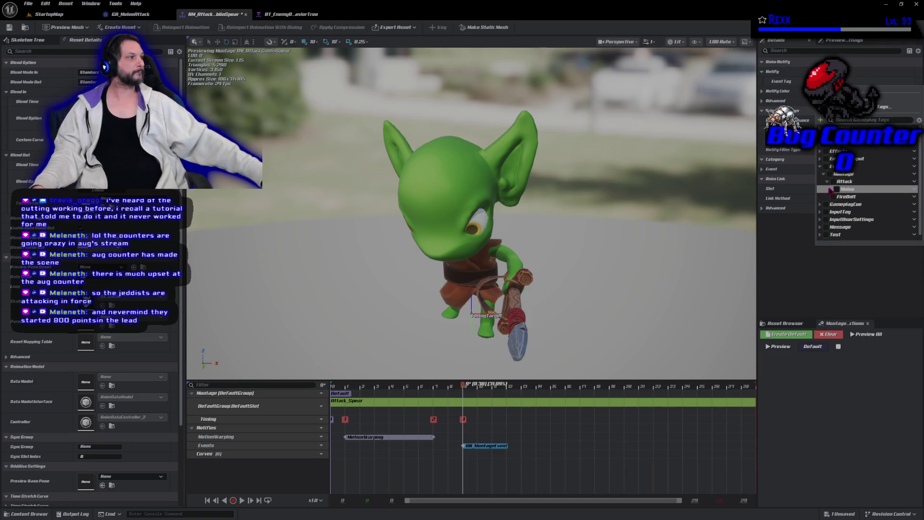
{"action": "left_click", "coordinate": [835, 189]}
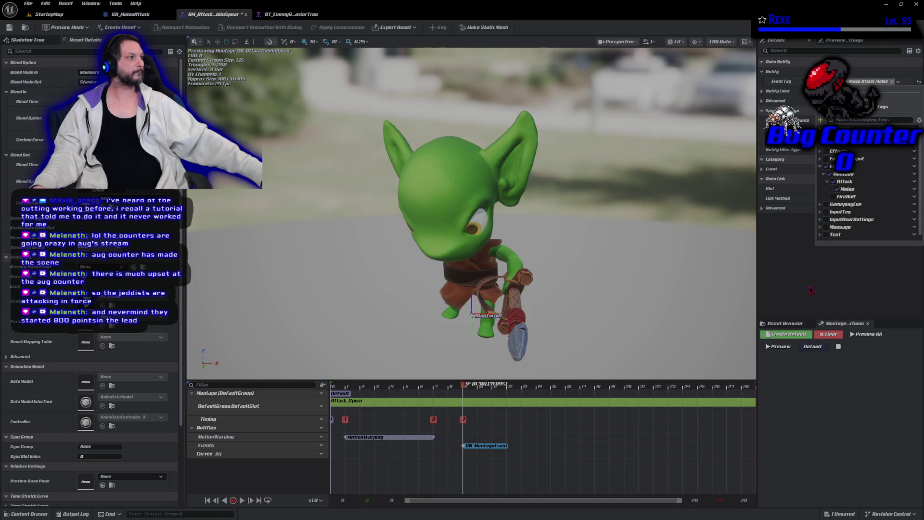
Save the goblin spear montage and return to the GA_MeleeAttack graph.
{"action": "left_click", "coordinate": [811, 302]}
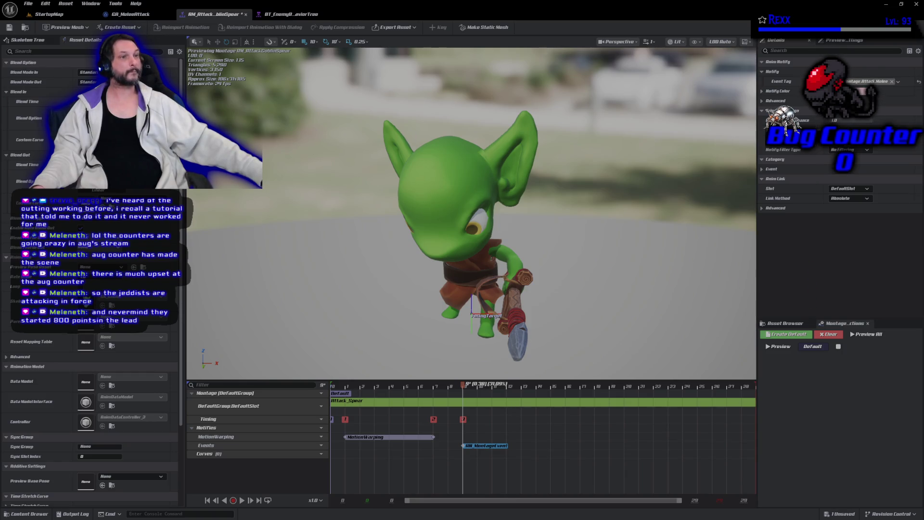
{"action": "left_click", "coordinate": [9, 28]}
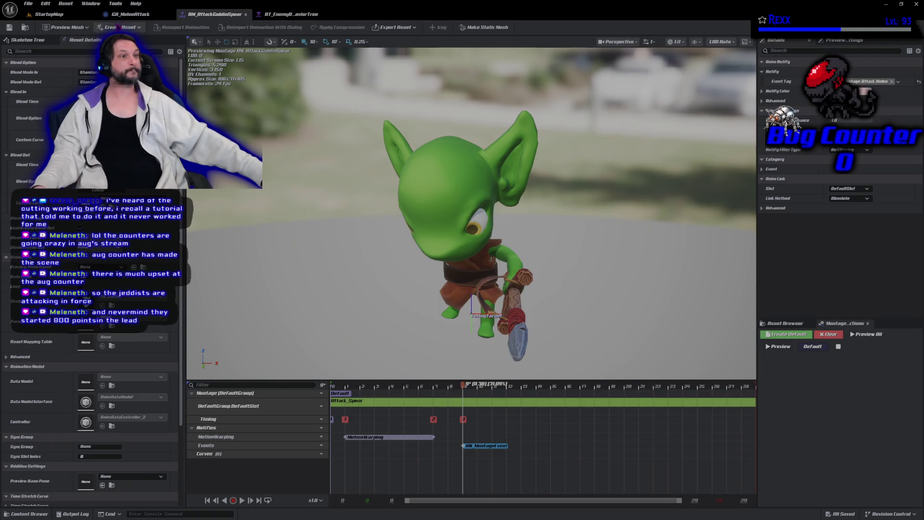
{"action": "left_click", "coordinate": [129, 14]}
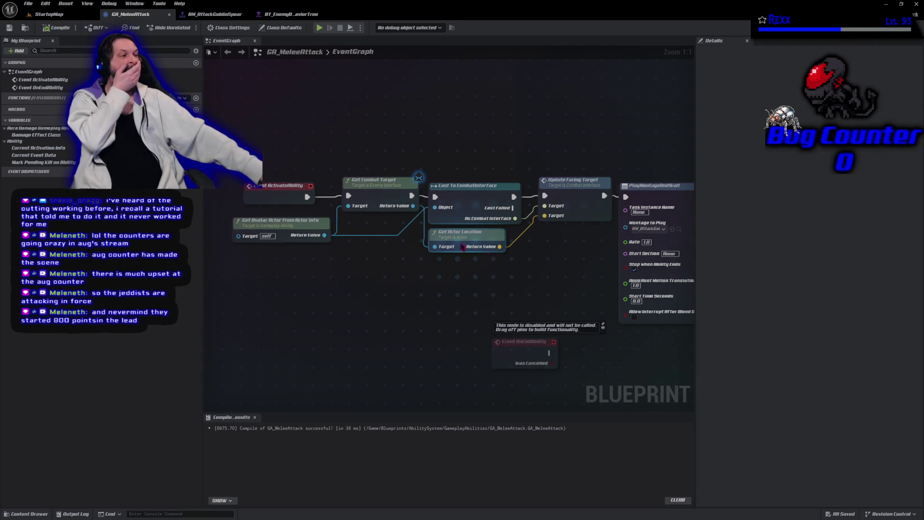
Unwire End Ability and add a Wait Gameplay Event node after PlayMontageAndWait.
{"action": "left_click_drag", "start_coordinate": [458, 227], "coordinate": [79, 186]}
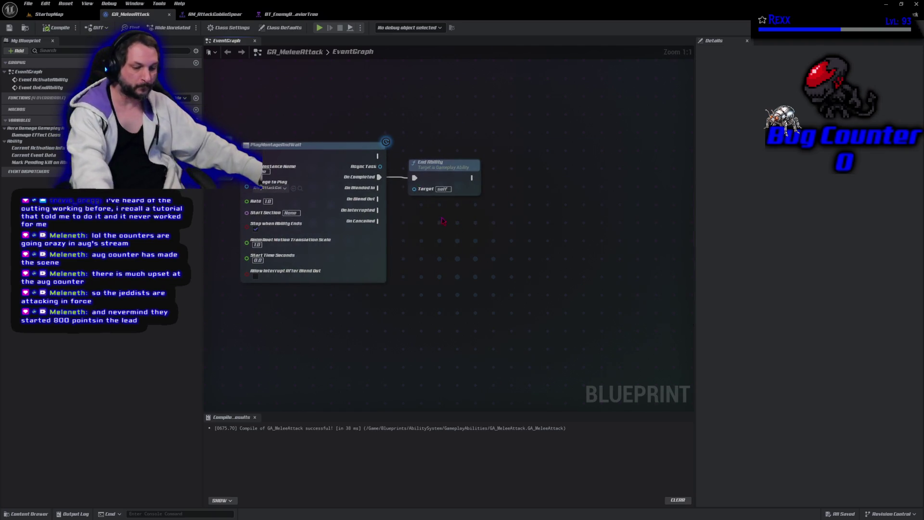
{"action": "left_click_drag", "start_coordinate": [459, 175], "coordinate": [623, 153]}
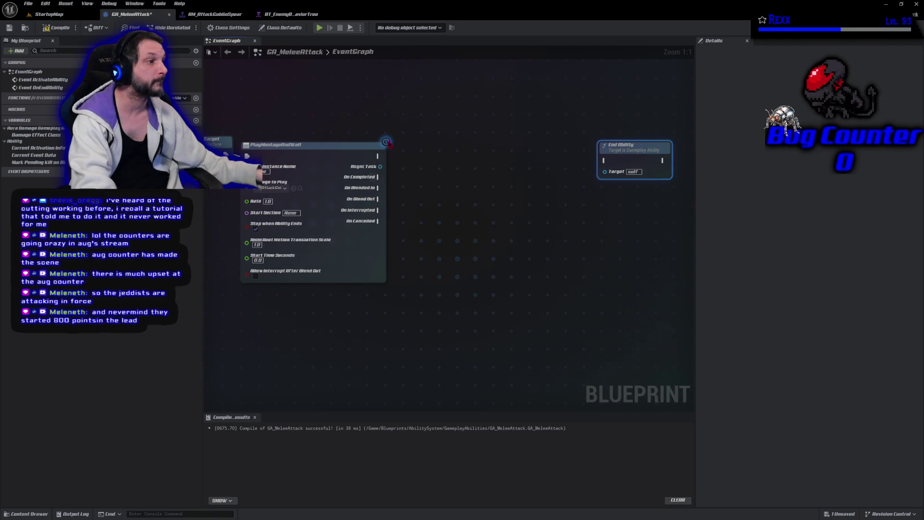
{"action": "left_click_drag", "start_coordinate": [378, 157], "coordinate": [417, 160]}
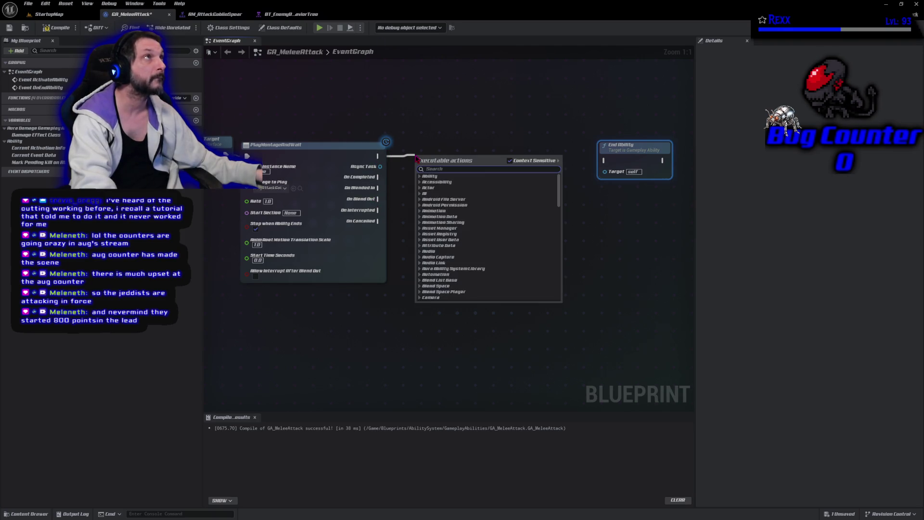
{"action": "type", "text": "wait game"}
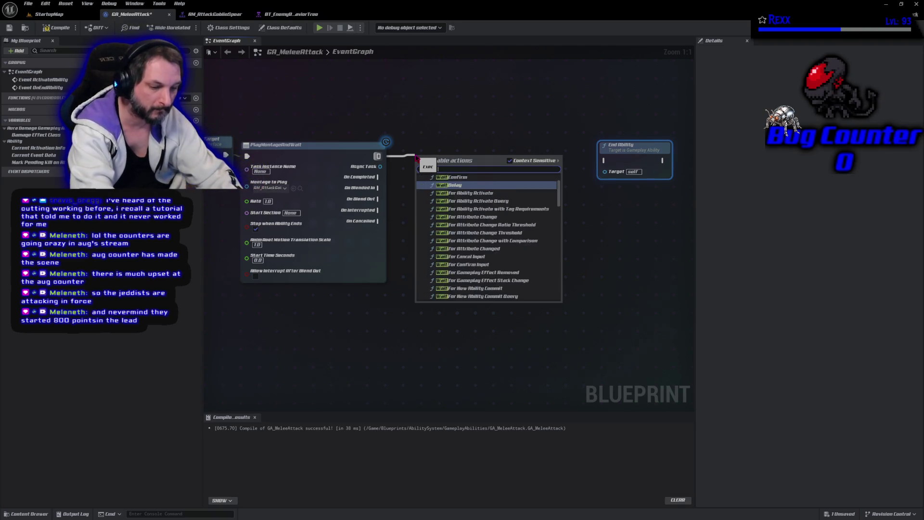
{"action": "key", "text": "Return"}
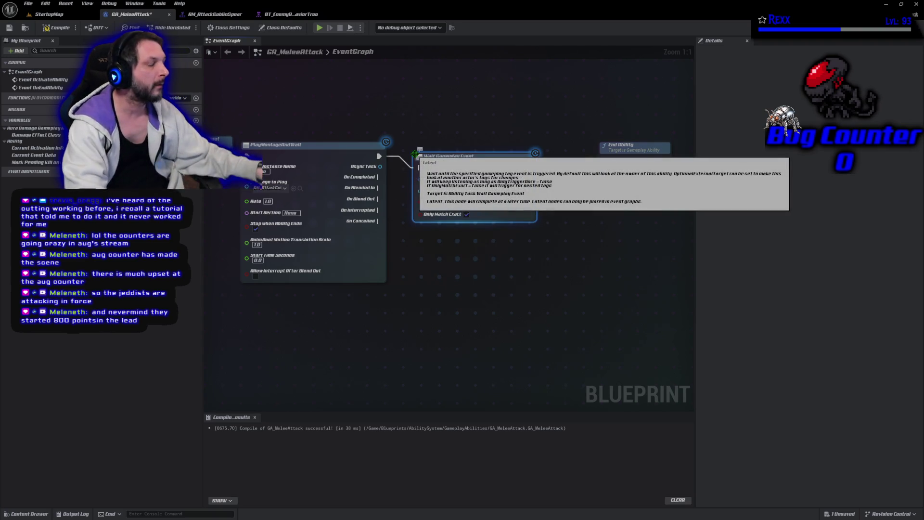
{"action": "left_click_drag", "start_coordinate": [488, 157], "coordinate": [476, 145]}
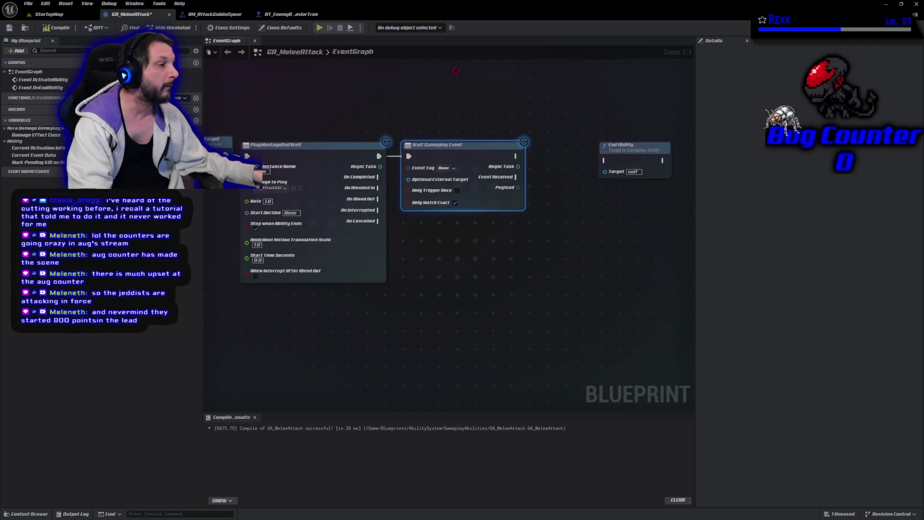
Set the Wait Gameplay Event tag to Event.Montage.Attack.Melee.
{"action": "left_click", "coordinate": [445, 168]}
{"action": "left_click", "coordinate": [441, 253]}
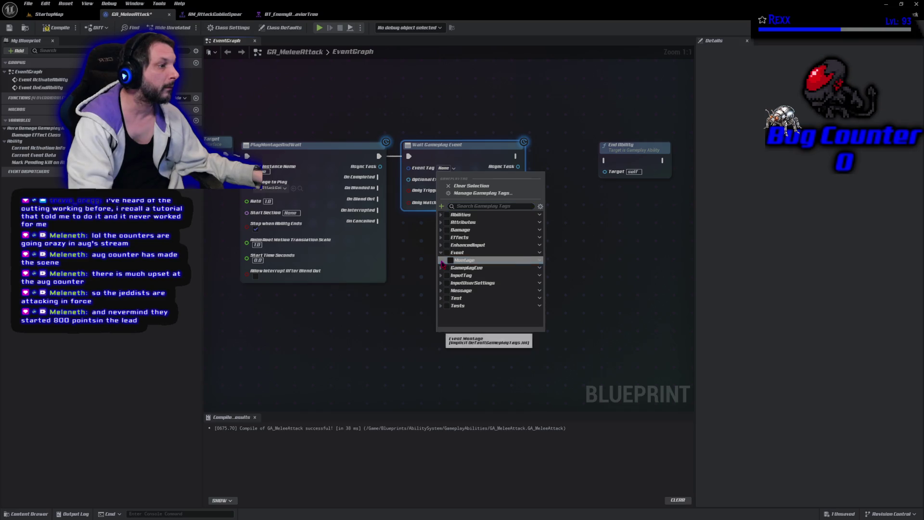
{"action": "left_click", "coordinate": [451, 260]}
{"action": "left_click", "coordinate": [422, 264]}
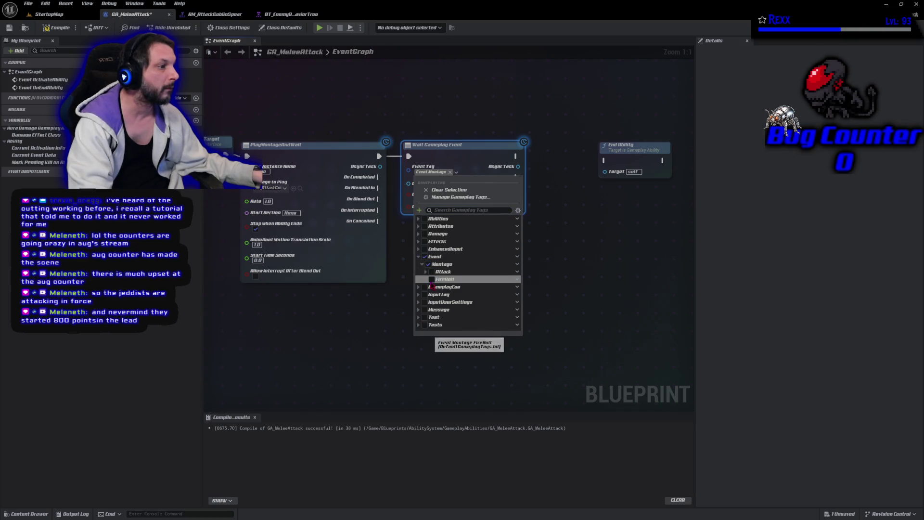
{"action": "left_click", "coordinate": [436, 279]}
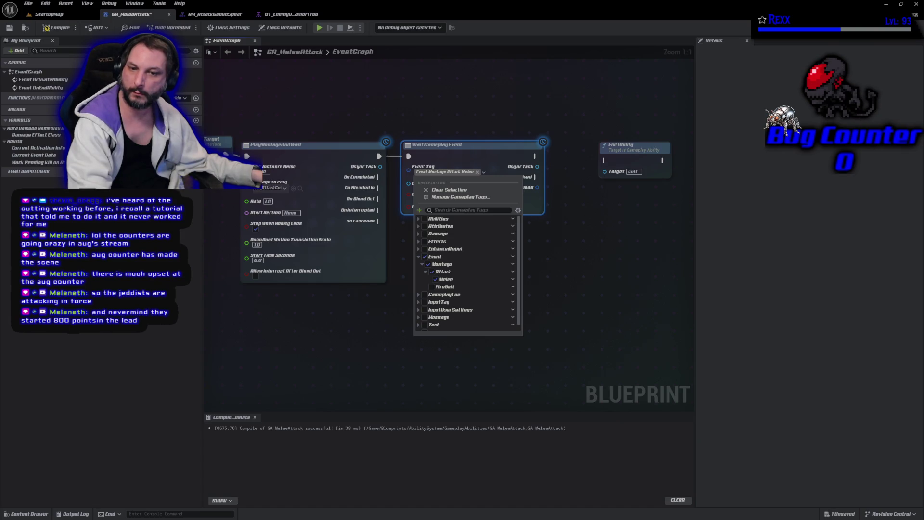
{"action": "key", "text": "Escape"}
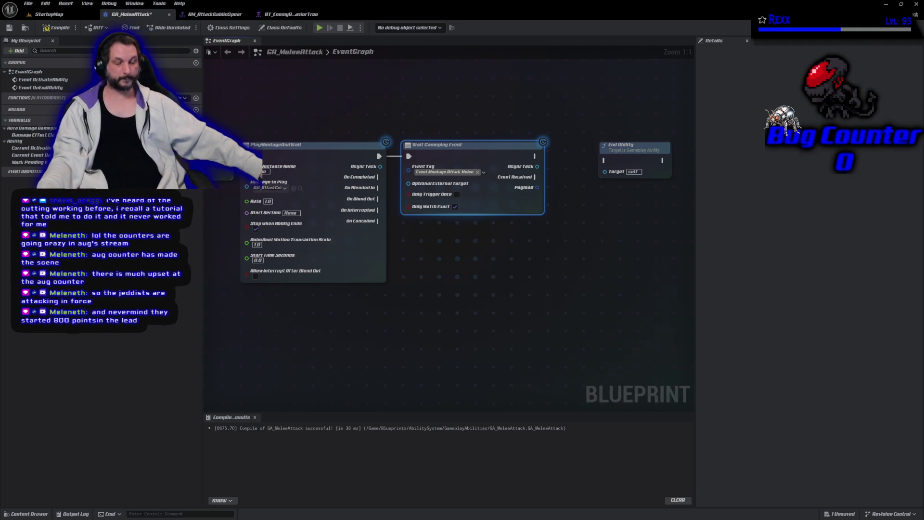
Move the disconnected End Ability node to the graph's upper right.
{"action": "left_click", "coordinate": [369, 374]}
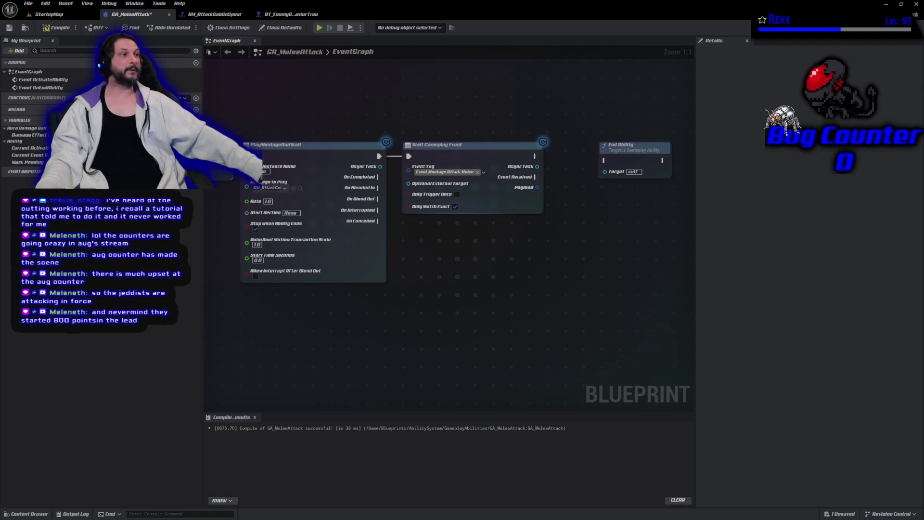
{"action": "left_click_drag", "start_coordinate": [562, 271], "coordinate": [367, 300]}
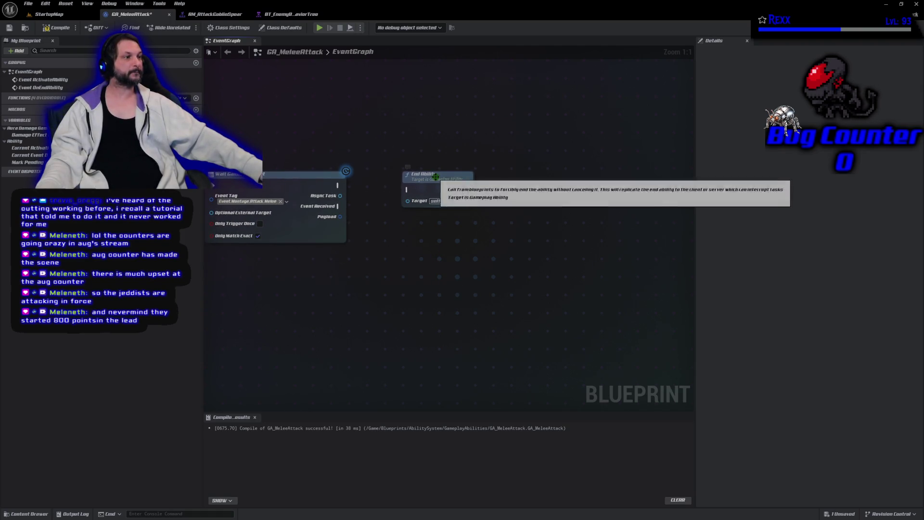
{"action": "left_click_drag", "start_coordinate": [445, 179], "coordinate": [557, 179]}
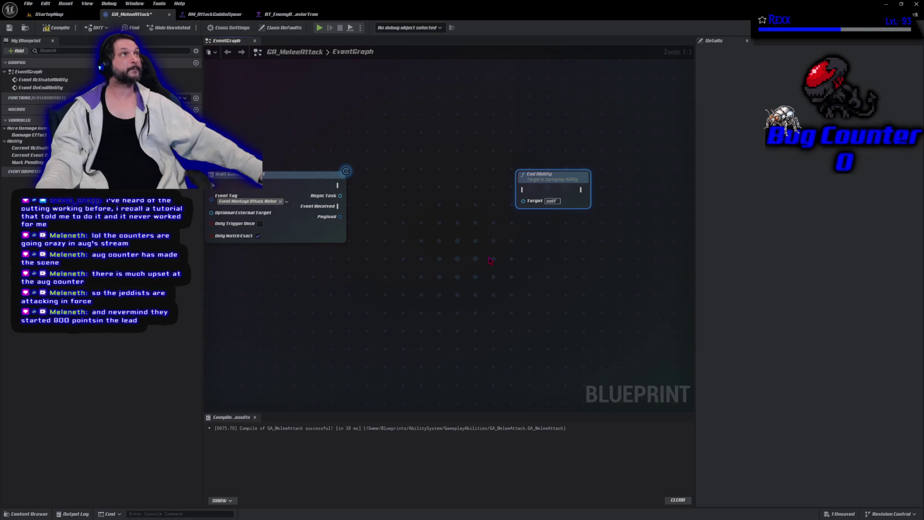
{"action": "key", "text": "Home"}
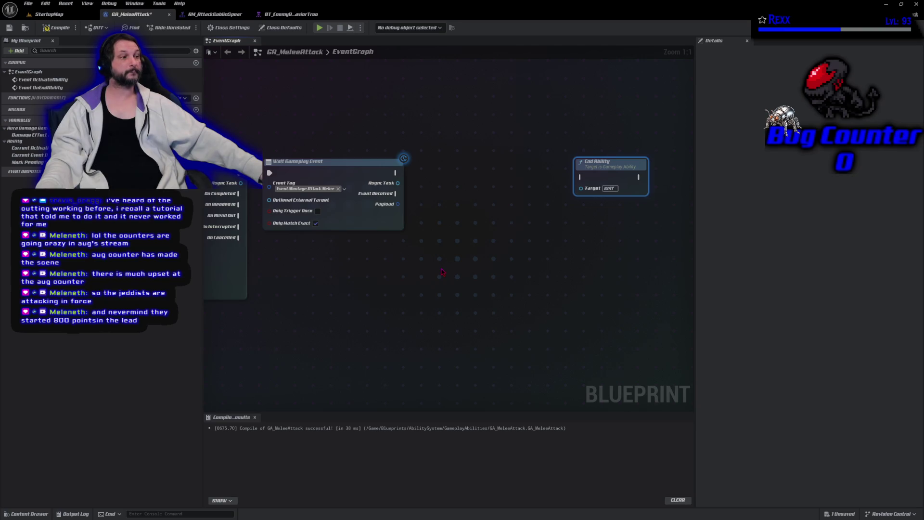
{"action": "mouse_move", "coordinate": [610, 171]}
{"action": "left_mouse_down"}
{"action": "mouse_move", "coordinate": [563, 78]}
{"action": "mouse_move", "coordinate": [552, 78]}
{"action": "mouse_move", "coordinate": [649, 86]}
{"action": "left_mouse_up"}
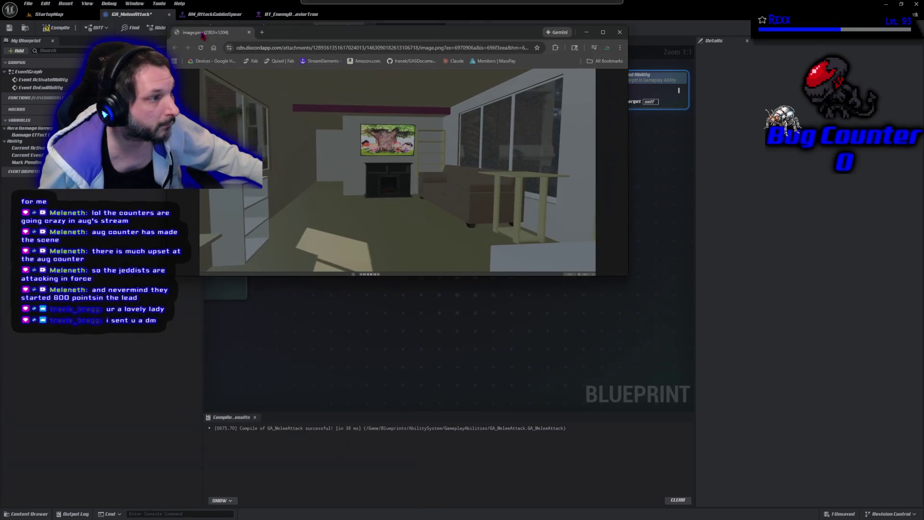
Maximize the room render image and Google 'alt click drag to cut nodes unreal engine'.
{"action": "key", "text": "super+Up"}
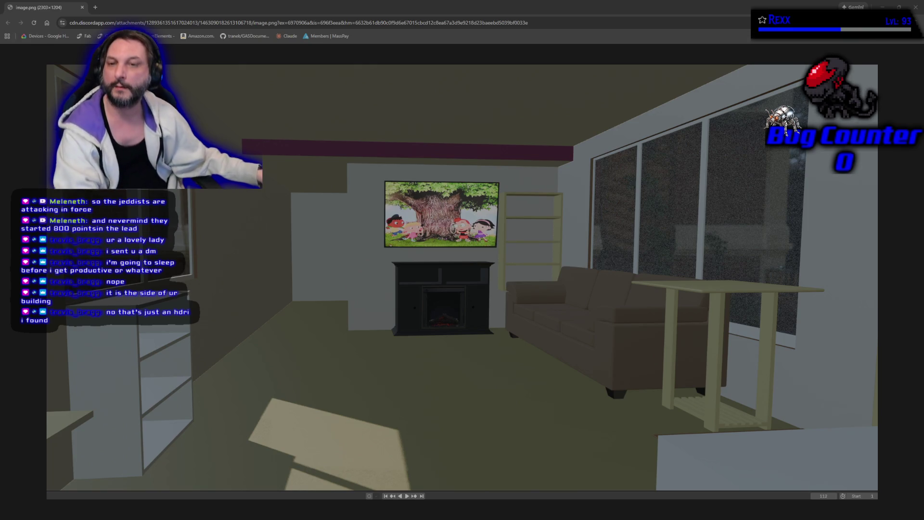
{"action": "key", "text": "Return"}
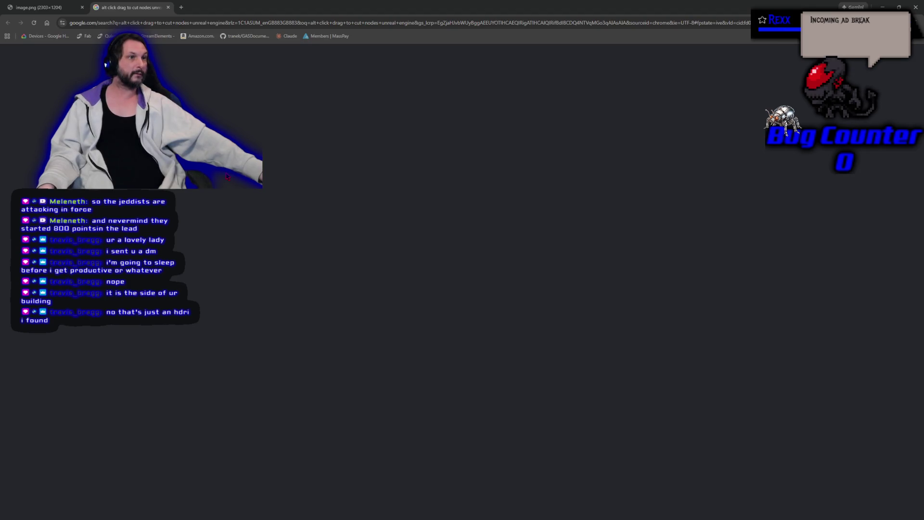
Close the Google search tab and the browser window showing the living-room screenshot.
{"action": "left_click", "coordinate": [39, 25]}
{"action": "key", "text": "ctrl+w"}
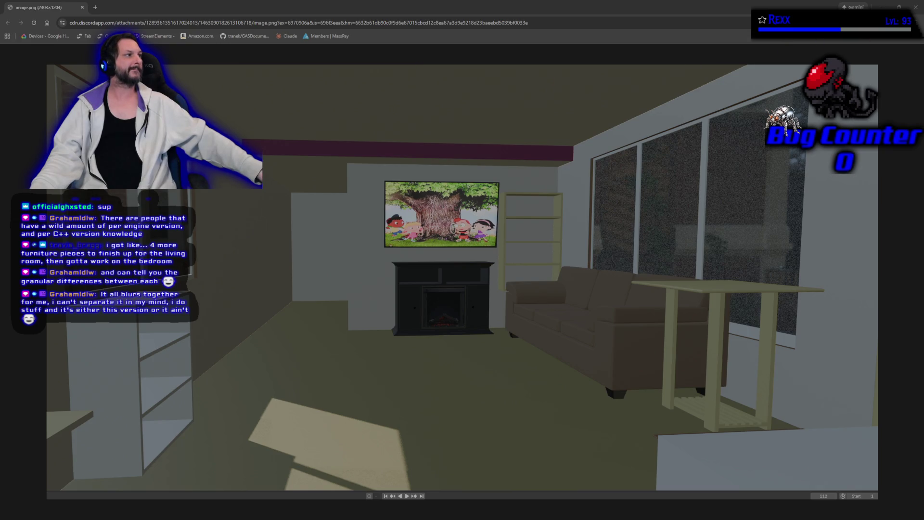
{"action": "left_click", "coordinate": [916, 7]}
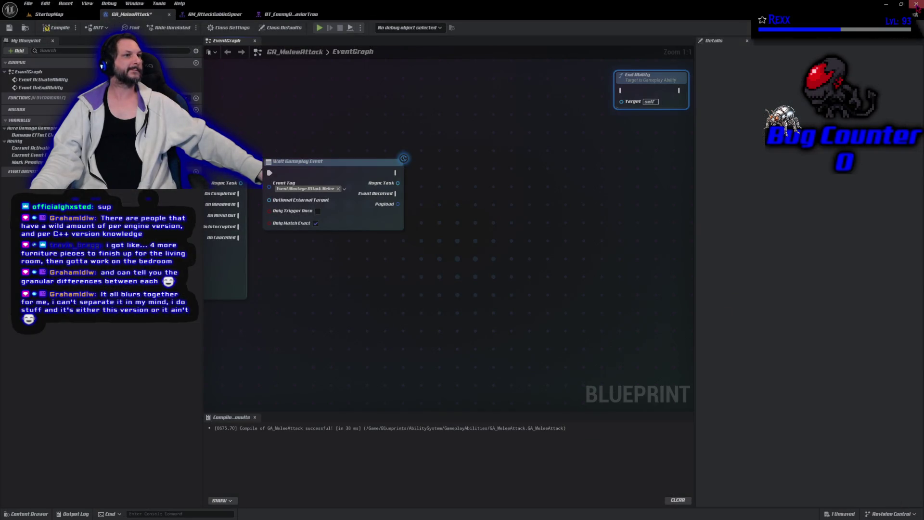
Compile and save GA_MeleeAttack, then close the Unreal Editor.
{"action": "left_click", "coordinate": [57, 28]}
{"action": "left_click", "coordinate": [9, 29]}
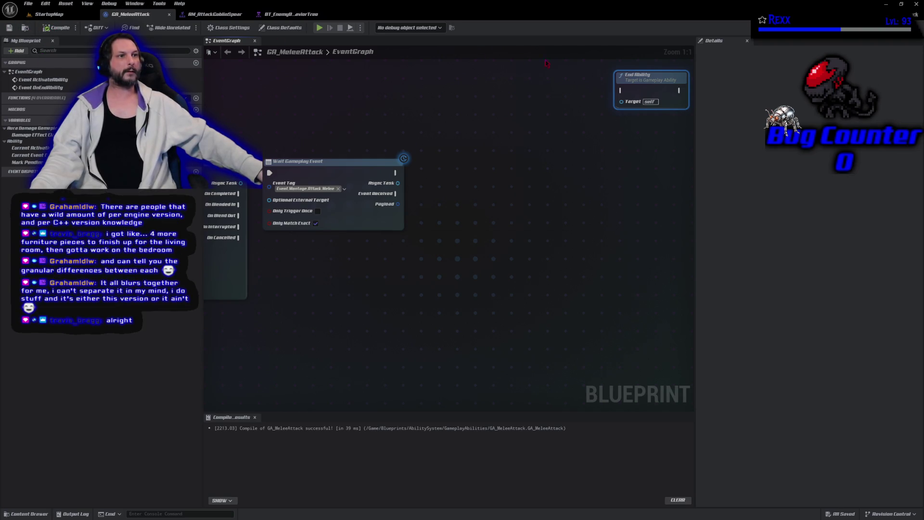
{"action": "left_click", "coordinate": [917, 6]}
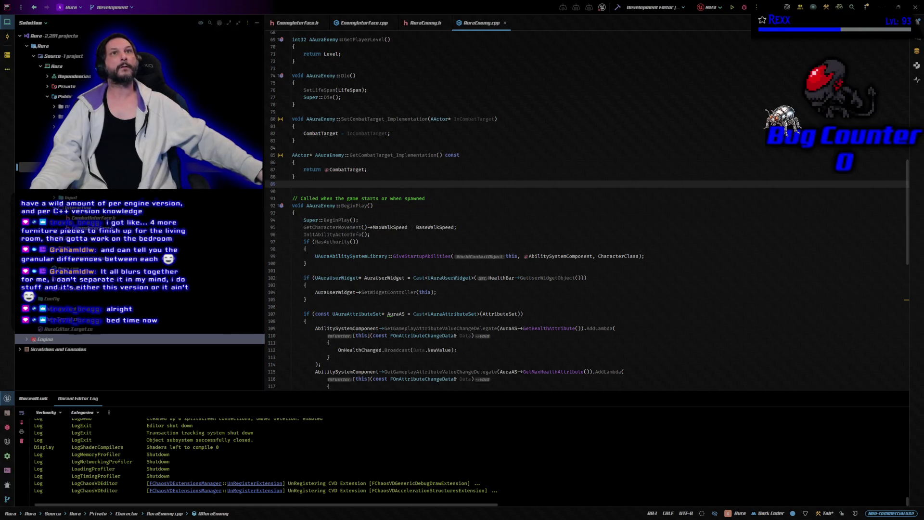
Close all open files and open CombatInterface.h from Public > Interaction.
{"action": "right_click", "coordinate": [291, 23]}
{"action": "left_click", "coordinate": [323, 47]}
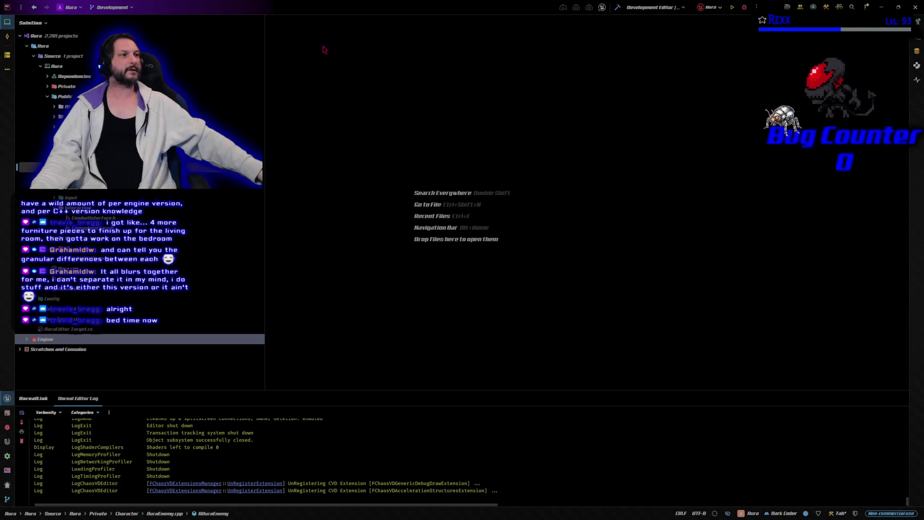
{"action": "left_click", "coordinate": [35, 56]}
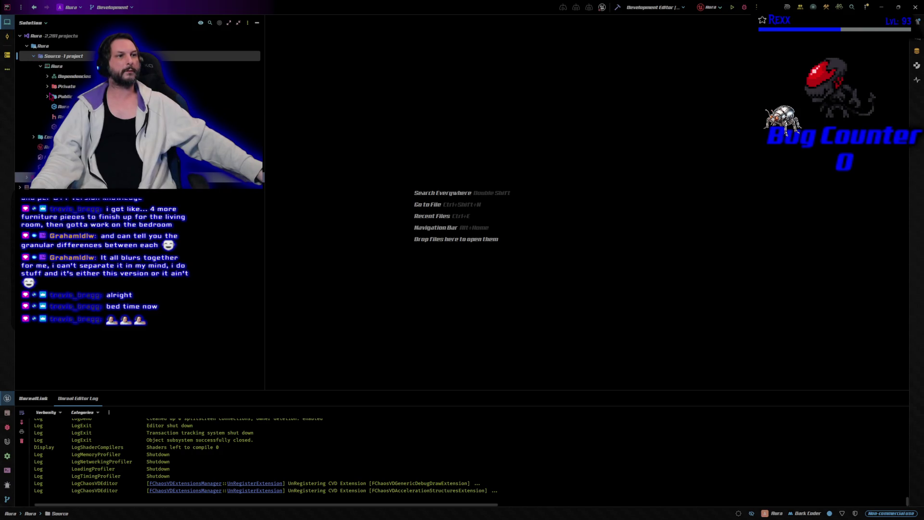
{"action": "left_click", "coordinate": [48, 96]}
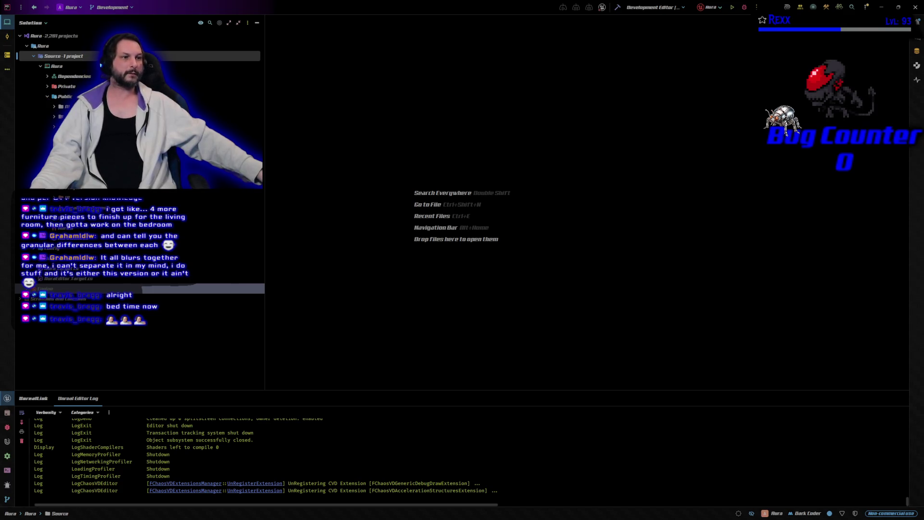
{"action": "left_click", "coordinate": [73, 177]}
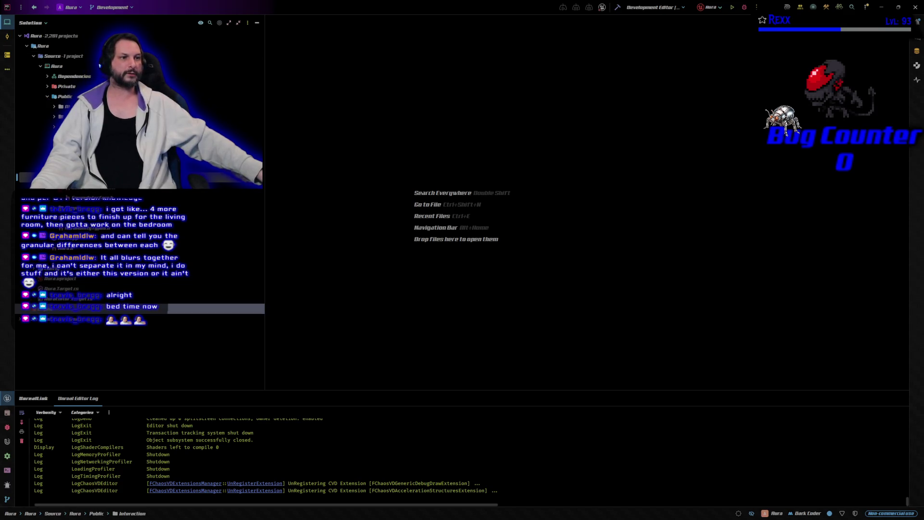
{"action": "double_click", "coordinate": [63, 188]}
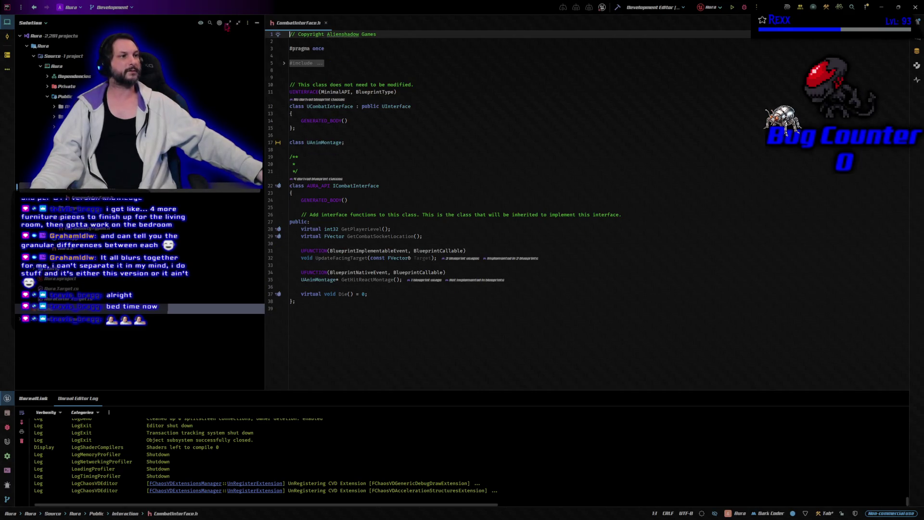
Open CombatInterface.cpp, return to the header, then open AuraCharacterBase.h.
{"action": "key", "text": "alt+o"}
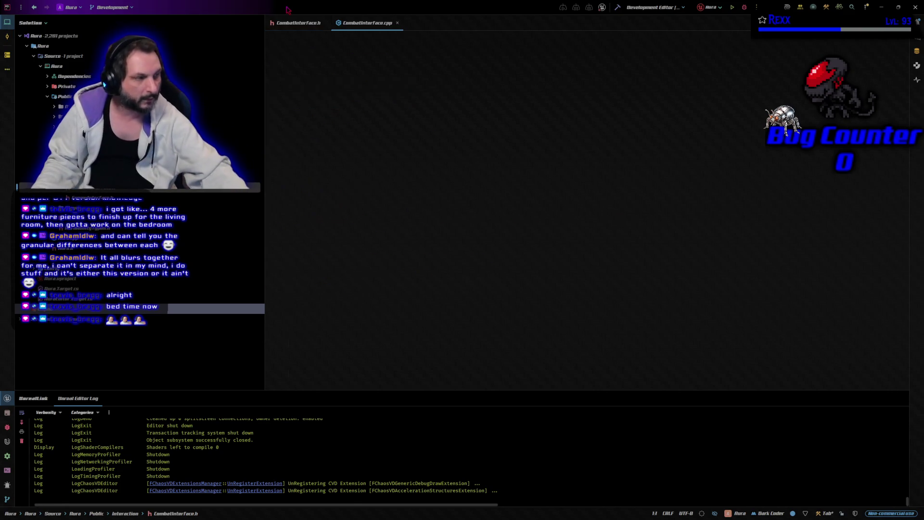
{"action": "left_click", "coordinate": [310, 20]}
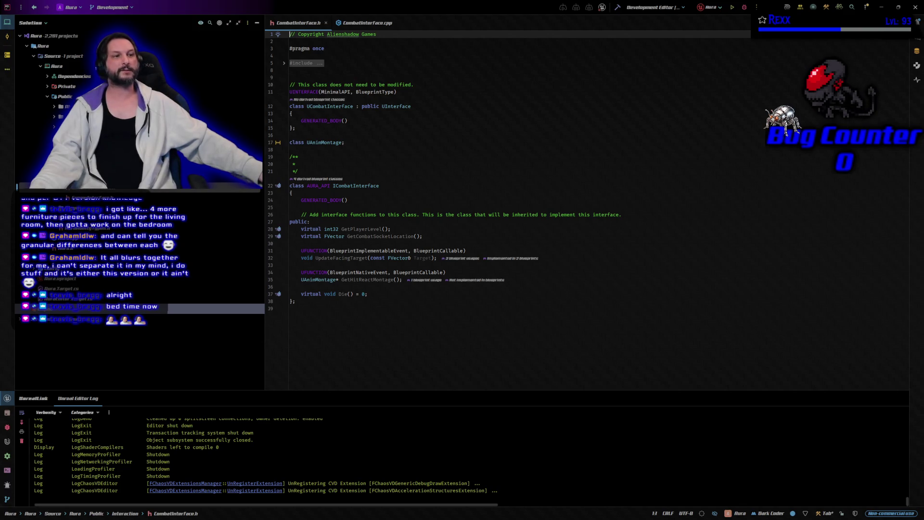
{"action": "left_click", "coordinate": [57, 136]}
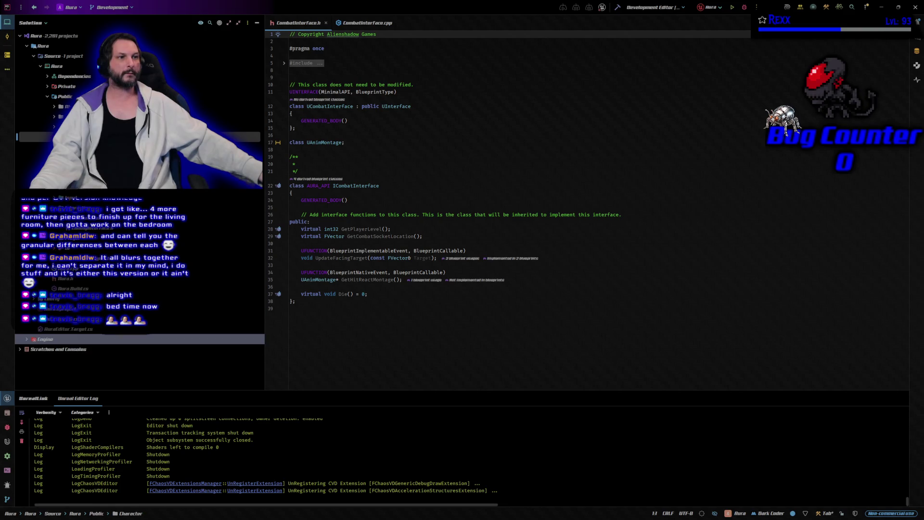
{"action": "double_click", "coordinate": [58, 157]}
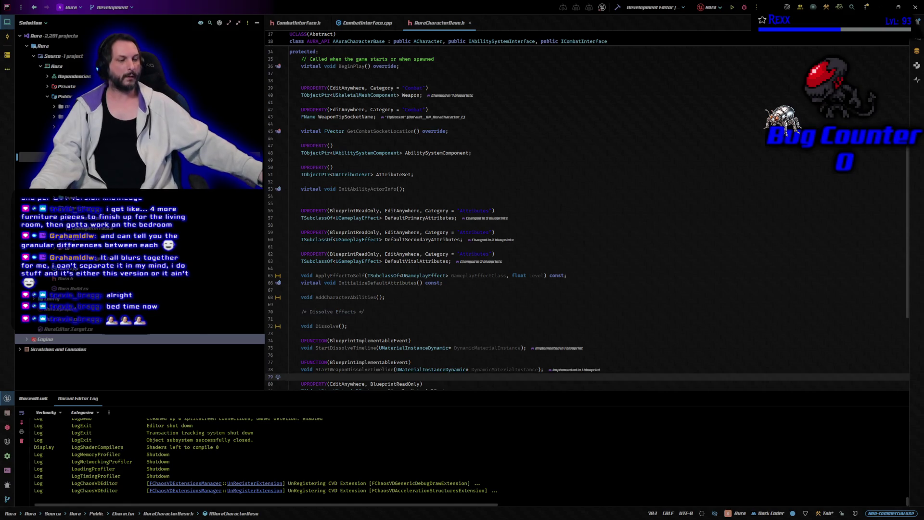
Open AuraCharacterBase.cpp, then AuraProjectileSpell.h from the AbilitySystem folder.
{"action": "key", "text": "ctrl+k"}
{"action": "key", "text": "ctrl+o"}
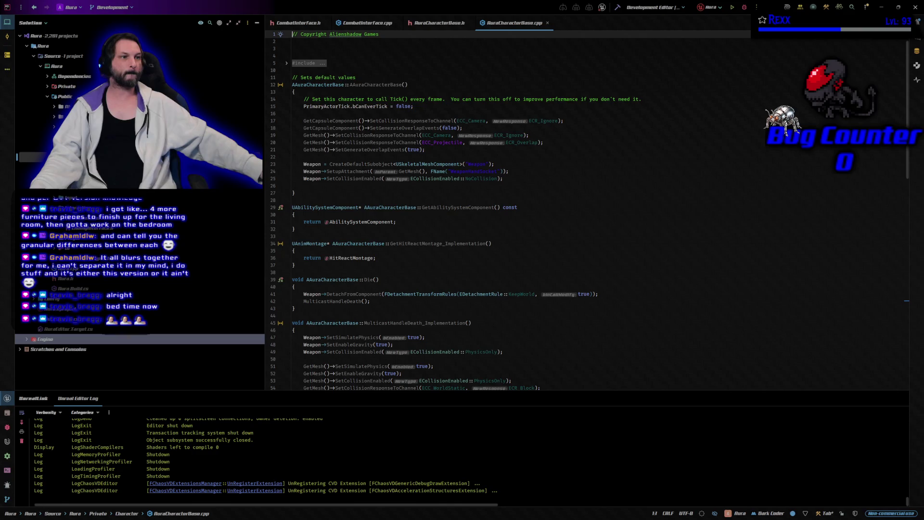
{"action": "left_click", "coordinate": [62, 107]}
{"action": "left_click", "coordinate": [53, 106]}
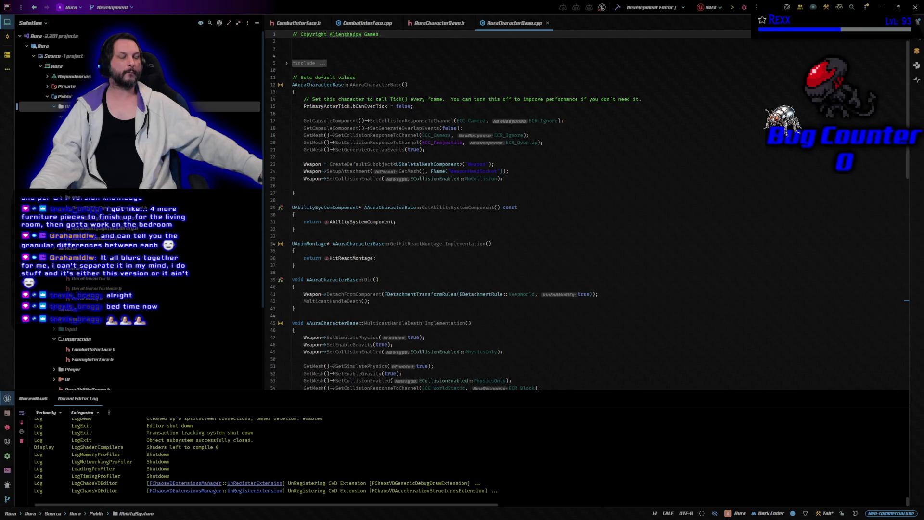
{"action": "double_click", "coordinate": [87, 157]}
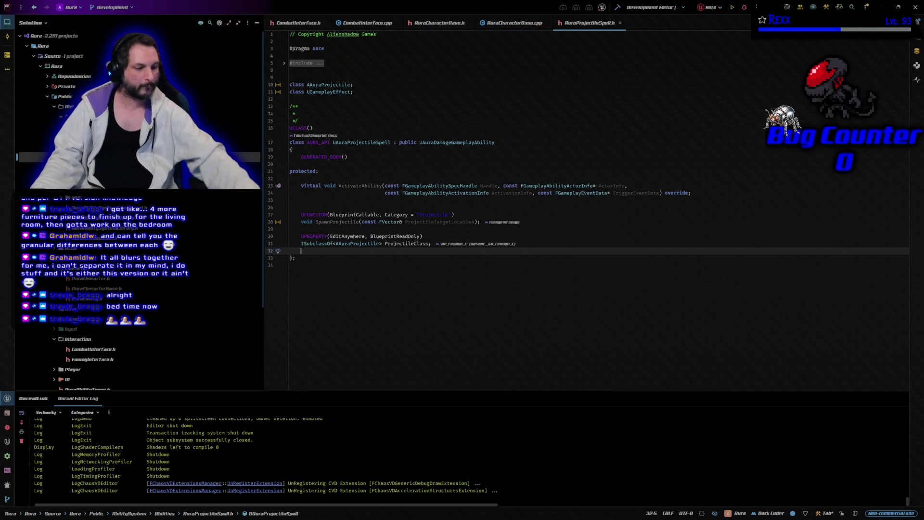
Switch to AuraProjectileSpell.cpp, close the AuraProjectileSpell.h tab, and return to CombatInterface.h.
{"action": "key", "text": "ctrl+k"}
{"action": "key", "text": "ctrl+o"}
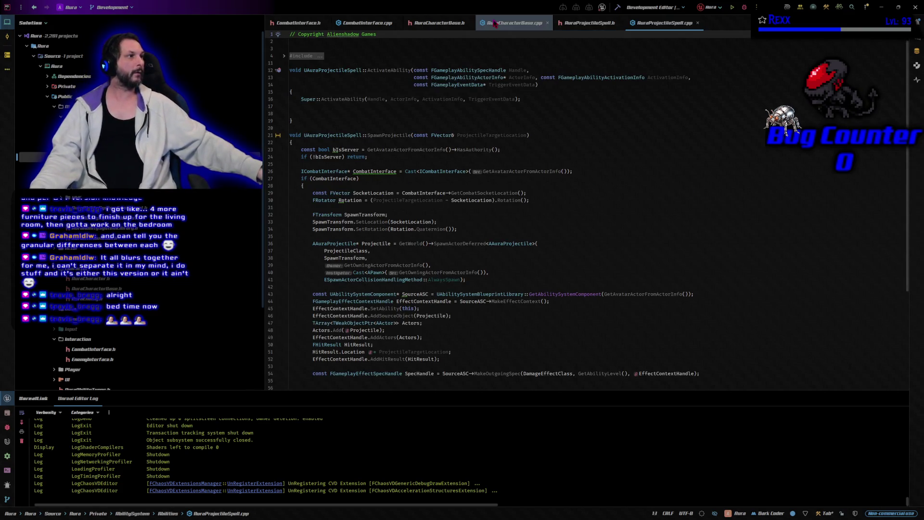
{"action": "middle_click", "coordinate": [584, 19]}
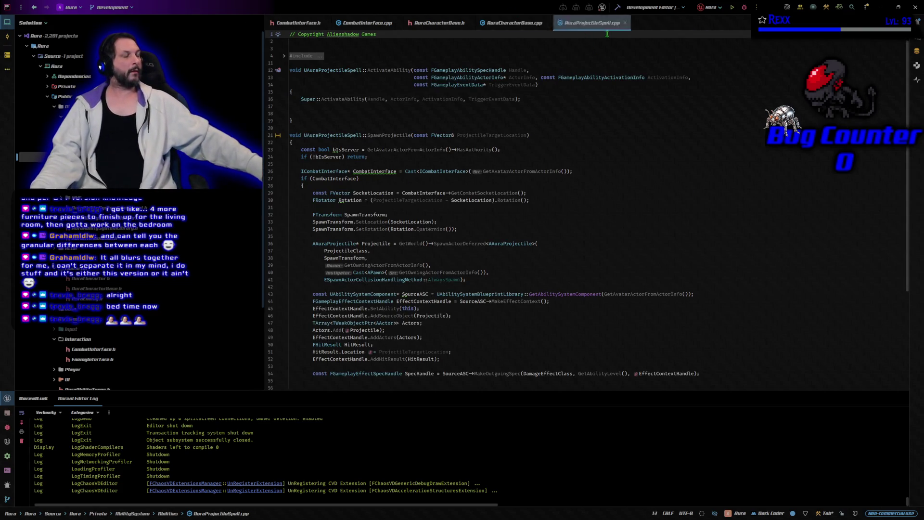
{"action": "left_click", "coordinate": [296, 28]}
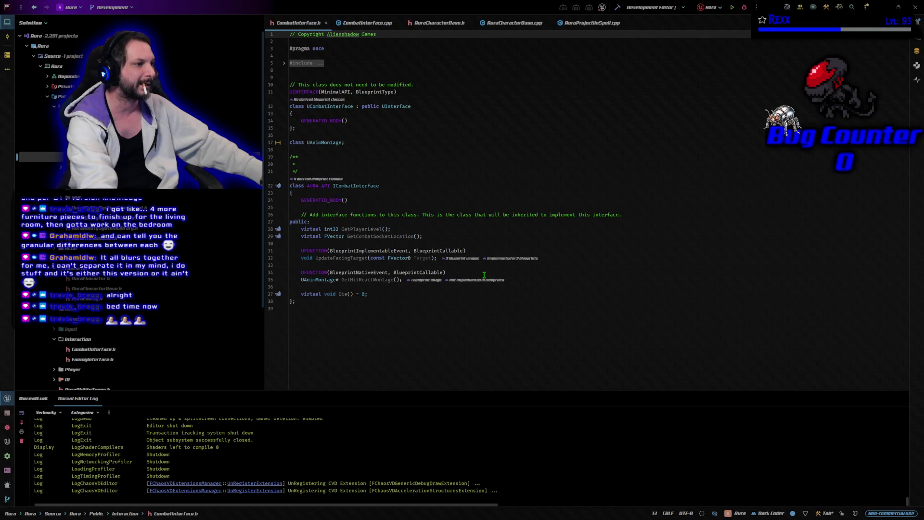
Replace the virtual GetCombatSocketLocation declaration with a UFUNCTION(BlueprintNativeEvent, BlueprintCallable) version.
{"action": "left_click", "coordinate": [446, 236]}
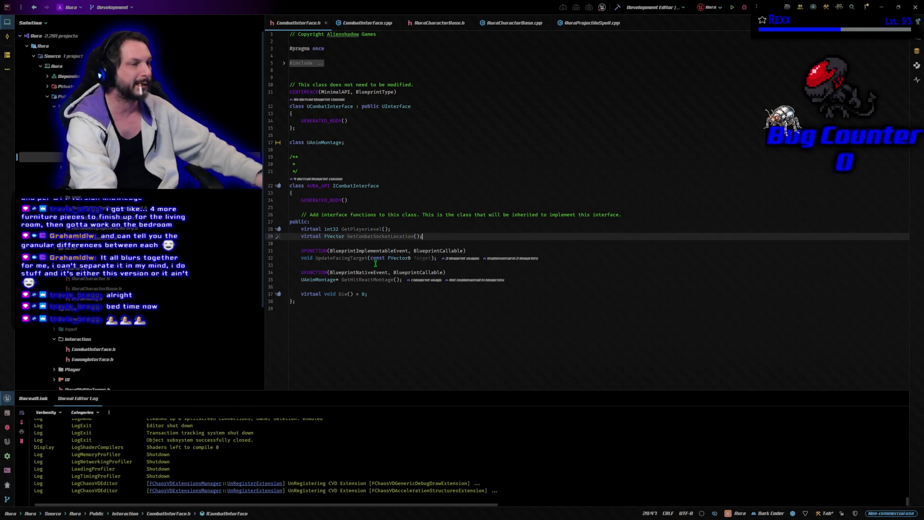
{"action": "key", "text": "Return"}
{"action": "key", "text": "Return"}
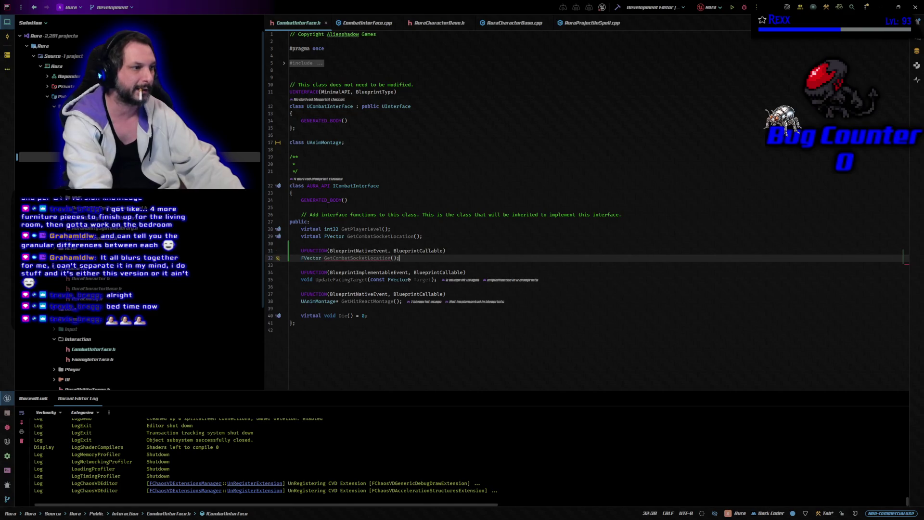
{"action": "key", "text": "ctrl+v"}
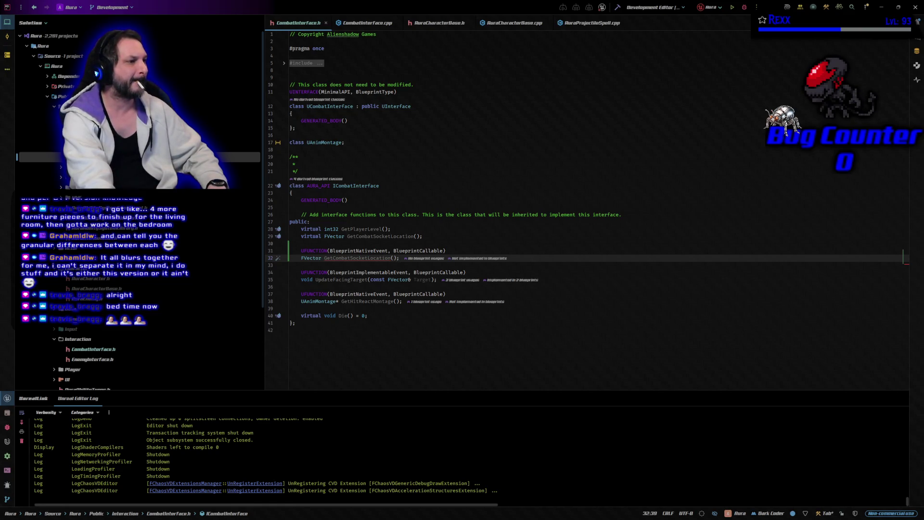
{"action": "key", "text": "shift+Up"}
{"action": "key", "text": "shift+Home"}
{"action": "key", "text": "BackSpace"}
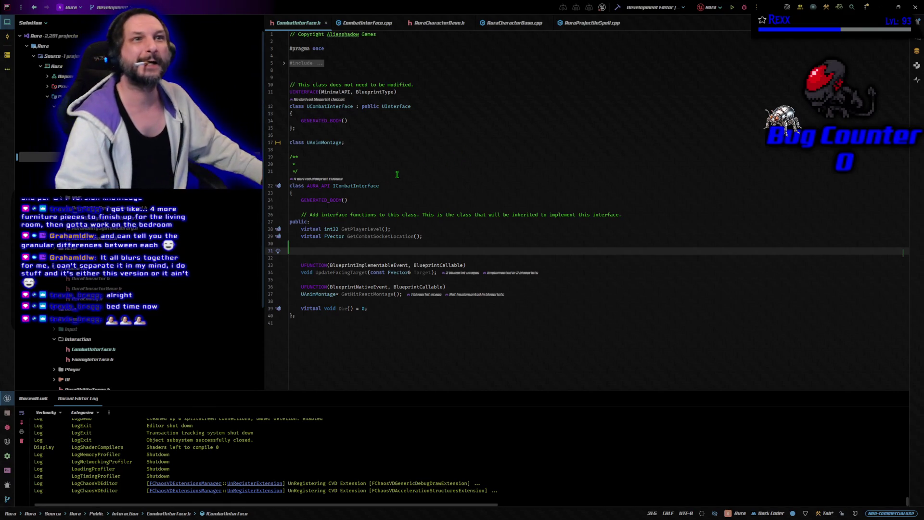
{"action": "left_click_drag", "start_coordinate": [428, 236], "coordinate": [301, 236]}
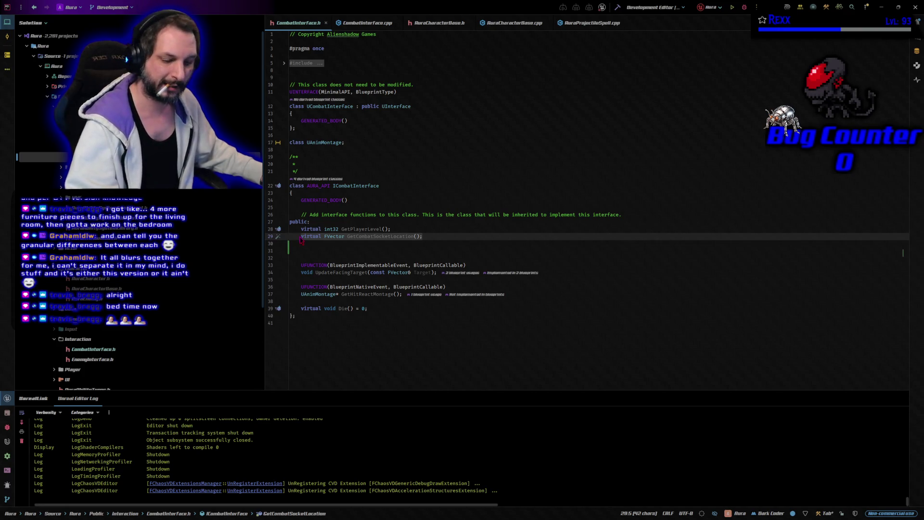
{"action": "type", "text": "UFUNCTION(BlueprintNativeEvent, BlueprintCallable)"}
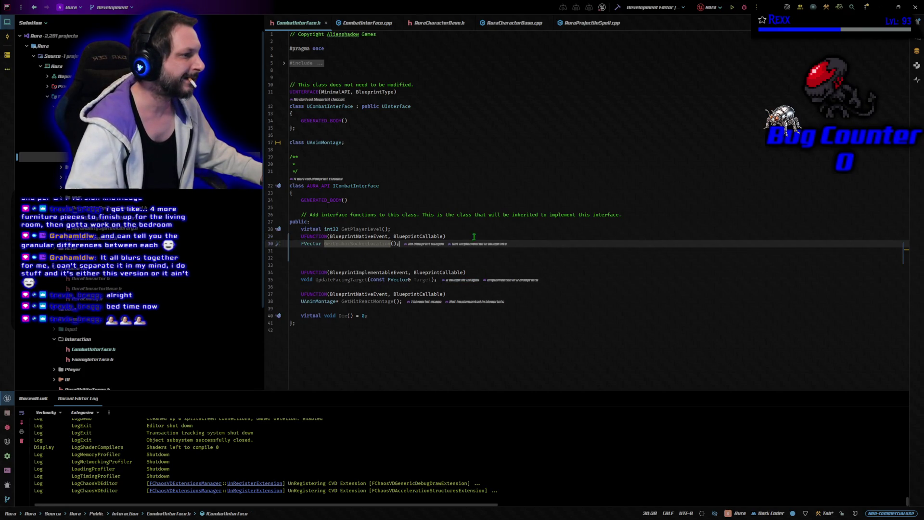
Add a blank line before the new UFUNCTION and compare it with CombatInterface.cpp's FVector() definition.
{"action": "left_click", "coordinate": [409, 228]}
{"action": "key", "text": "Return"}
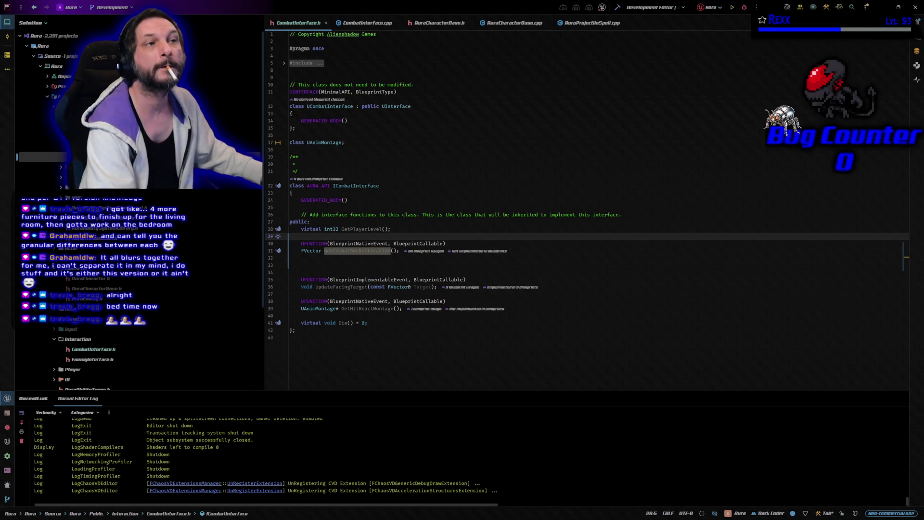
{"action": "left_click", "coordinate": [351, 251], "text": "ctrl"}
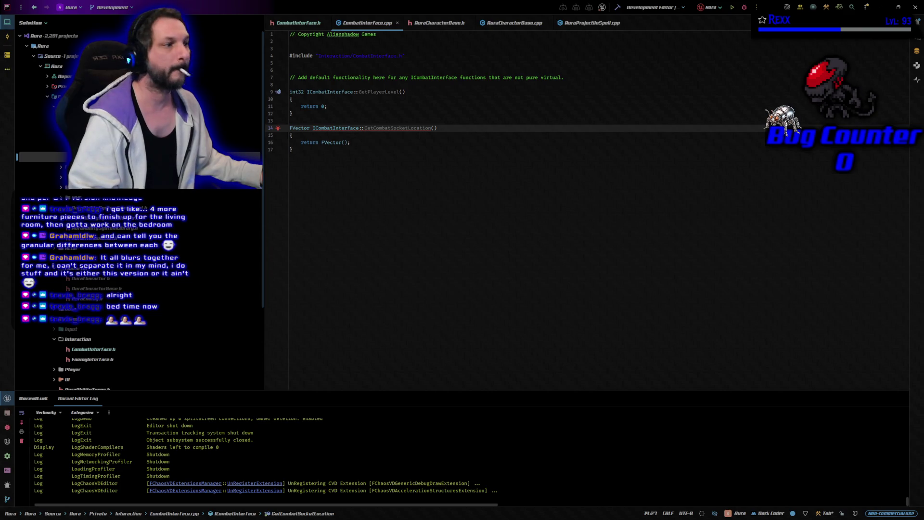
{"action": "left_click", "coordinate": [308, 24]}
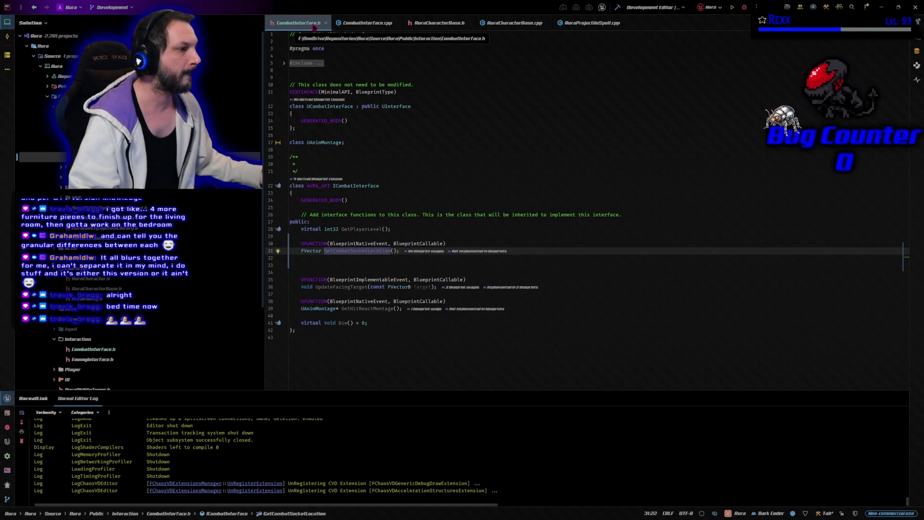
Delete GetCombatSocketLocation's definition from CombatInterface.cpp, then go to AuraCharacterBase.h's override declaration.
{"action": "left_click", "coordinate": [367, 23]}
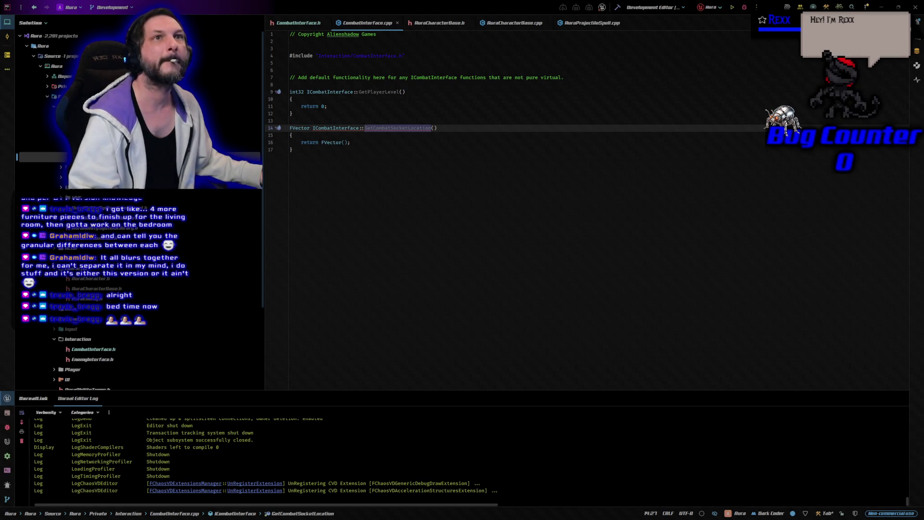
{"action": "left_click", "coordinate": [295, 134]}
{"action": "key", "text": "ctrl+w"}
{"action": "key", "text": "ctrl+w"}
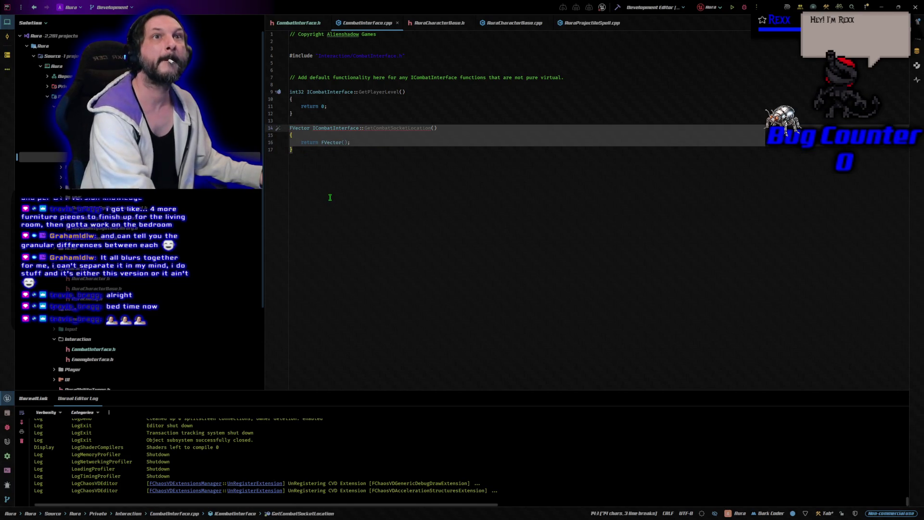
{"action": "key", "text": "BackSpace"}
{"action": "key", "text": "BackSpace"}
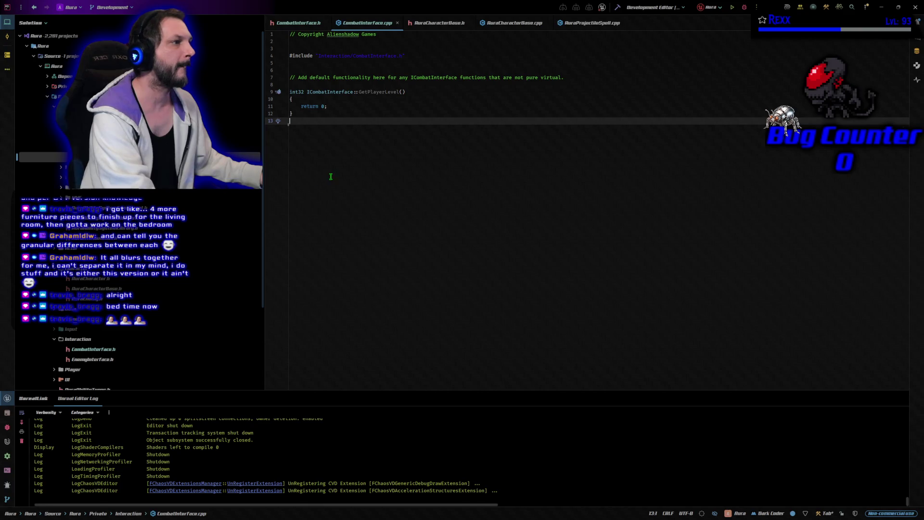
{"action": "left_click", "coordinate": [438, 23]}
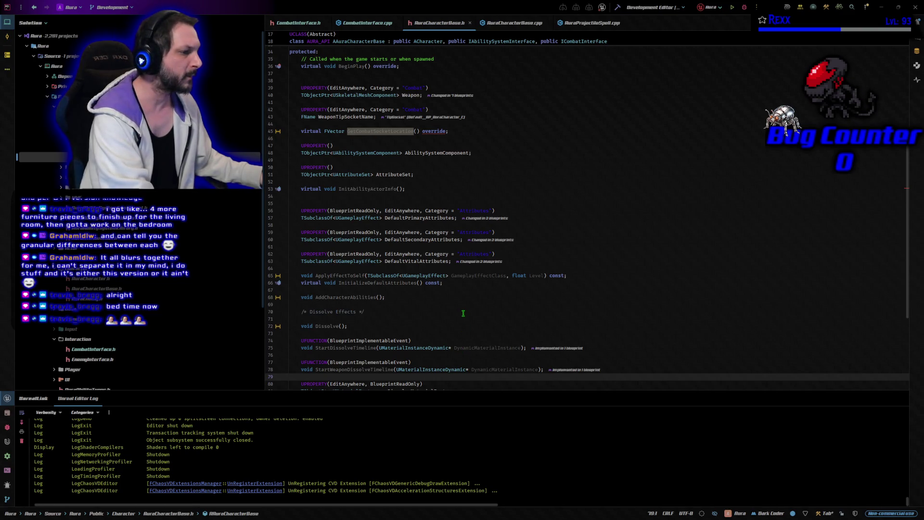
{"action": "left_click", "coordinate": [415, 132]}
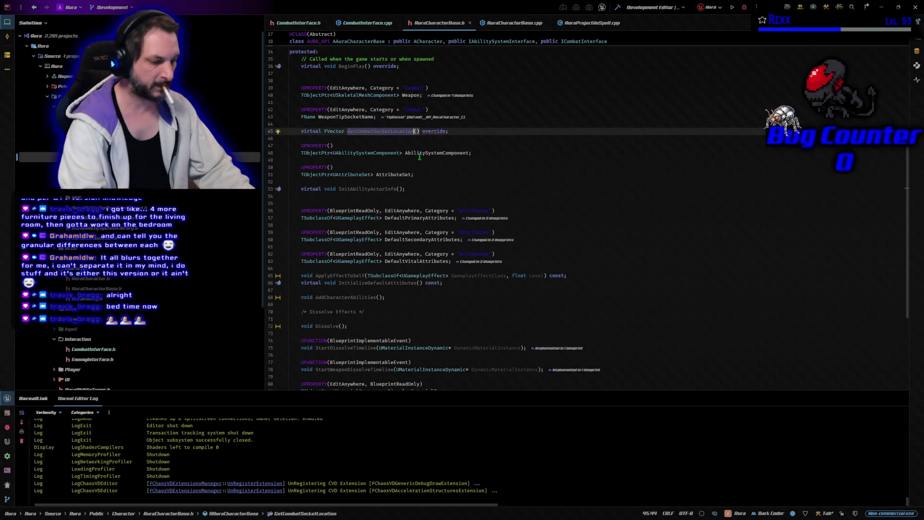
Rename AuraCharacterBase.h's override to GetCombatSocketLocation_Implementation() and bring up AuraCharacterBase.cpp.
{"action": "type", "text": "_Impleme"}
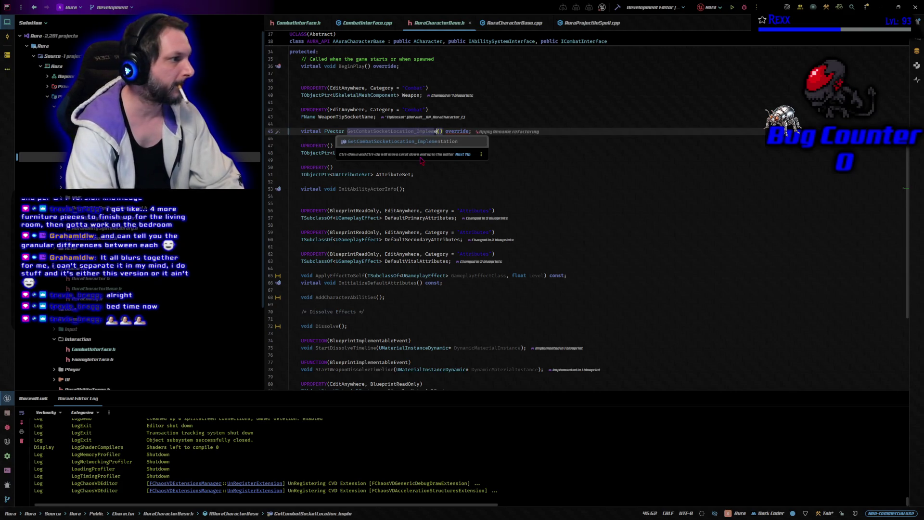
{"action": "type", "text": "ntation"}
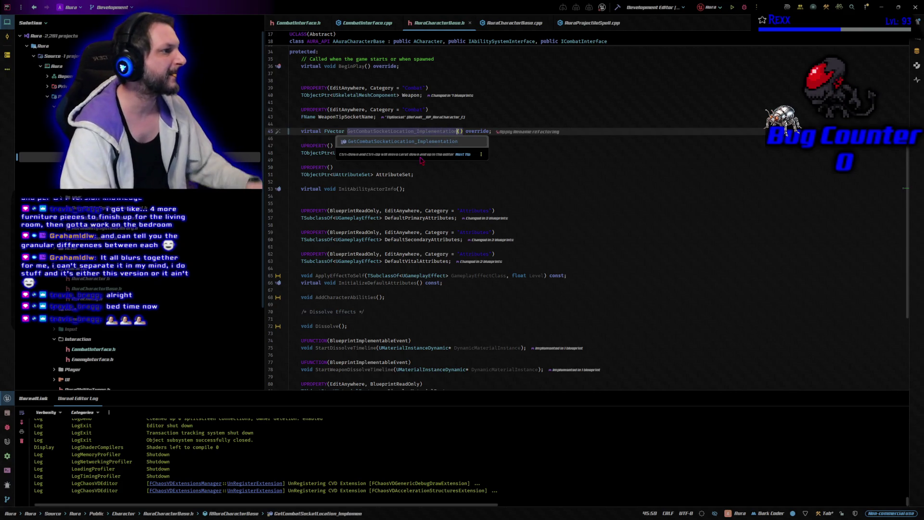
{"action": "left_click", "coordinate": [431, 197]}
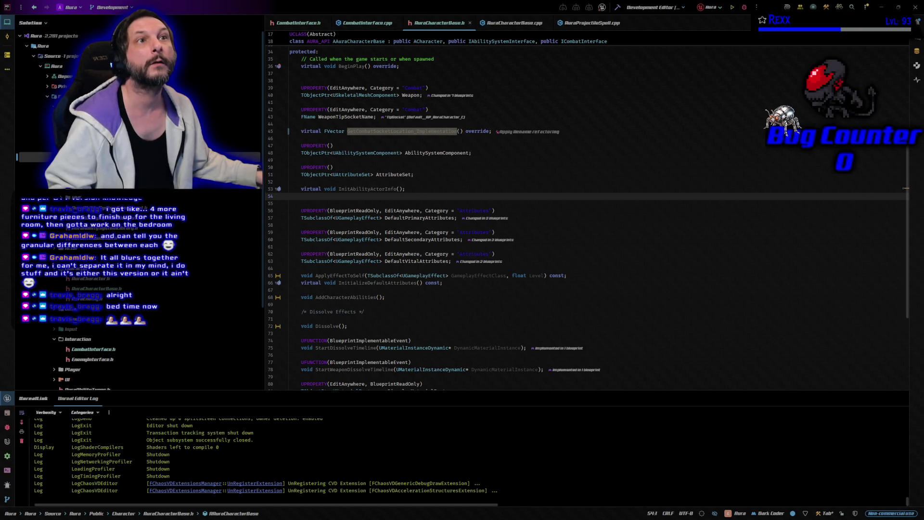
{"action": "left_click", "coordinate": [516, 23]}
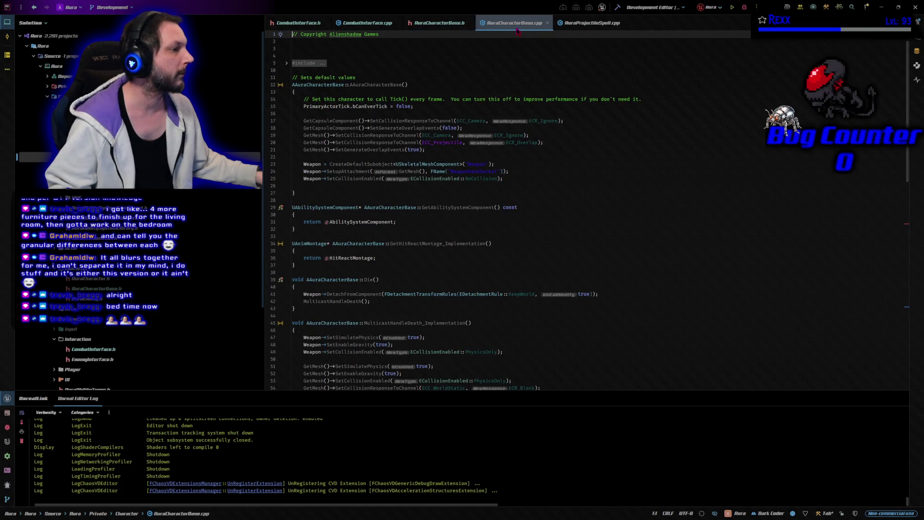
Rename the line 69 definition to AAuraCharacterBase::GetCombatSocketLocation_Implementation(), removing the duplicate parentheses.
{"action": "left_click", "coordinate": [439, 23]}
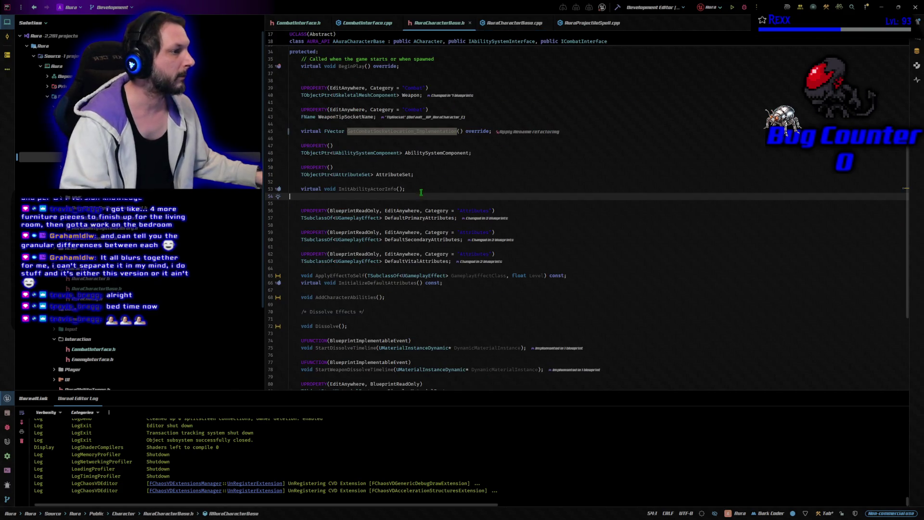
{"action": "left_click", "coordinate": [506, 25]}
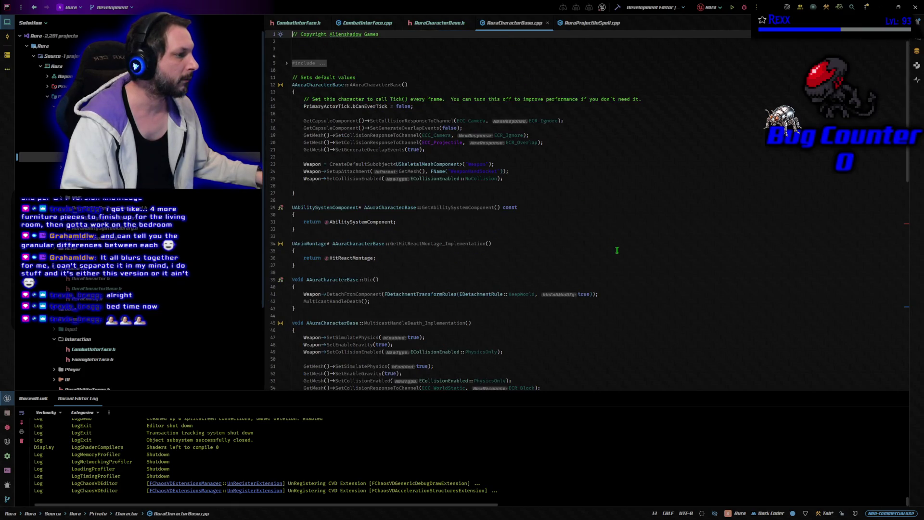
{"action": "scroll", "coordinate": [617, 250], "scroll_direction": "down", "scroll_amount": 5}
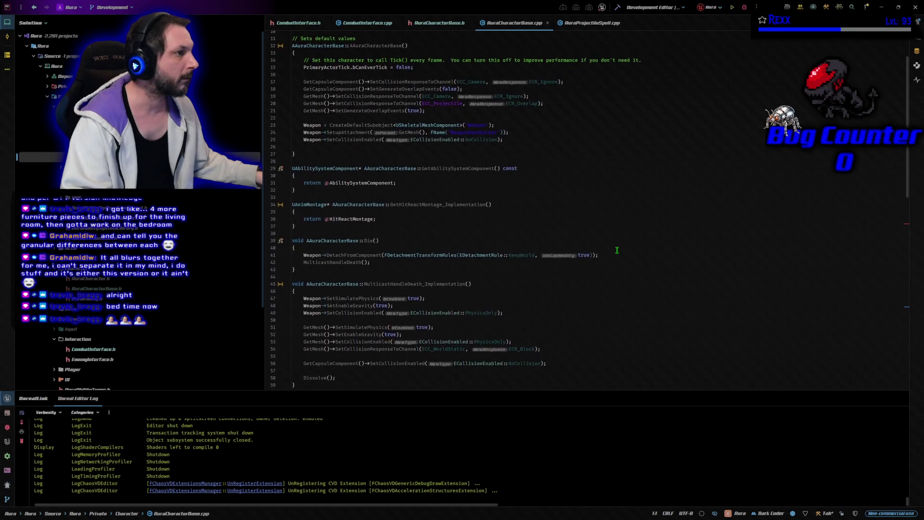
{"action": "scroll", "coordinate": [613, 259], "scroll_direction": "down", "scroll_amount": 5}
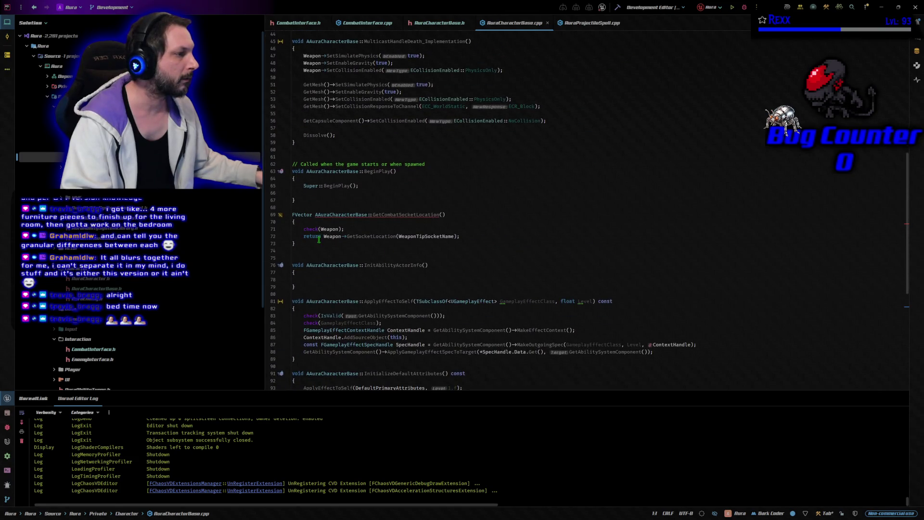
{"action": "left_click", "coordinate": [438, 214]}
{"action": "type", "text": "imp"}
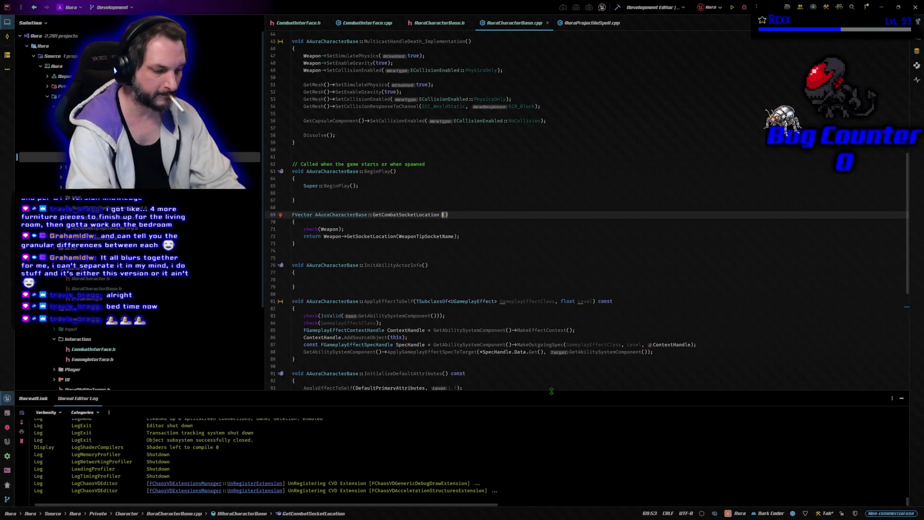
{"action": "key", "text": "BackSpace"}
{"action": "key", "text": "BackSpace"}
{"action": "key", "text": "BackSpace"}
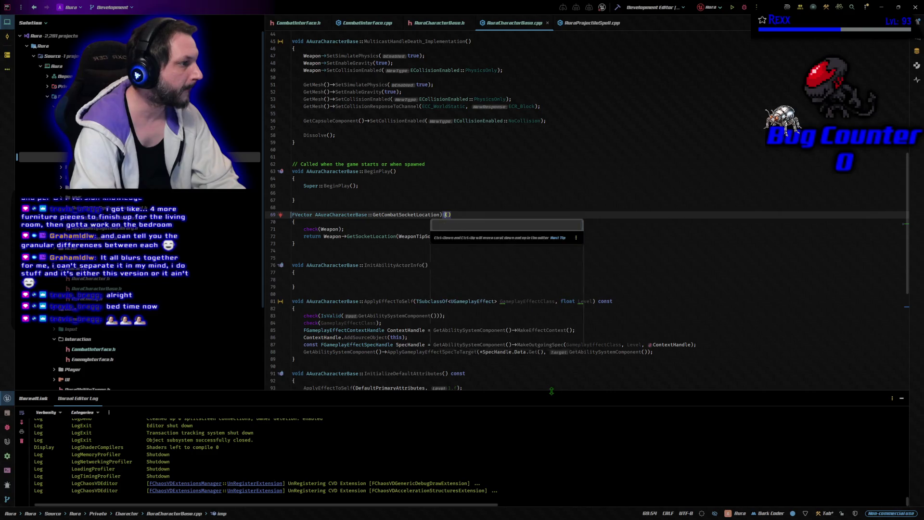
{"action": "type", "text": "Impl"}
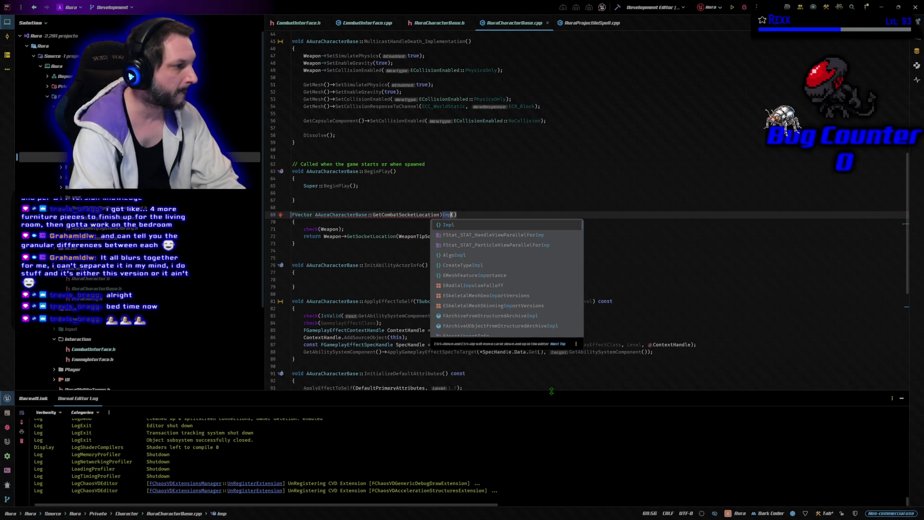
{"action": "type", "text": "ementation"}
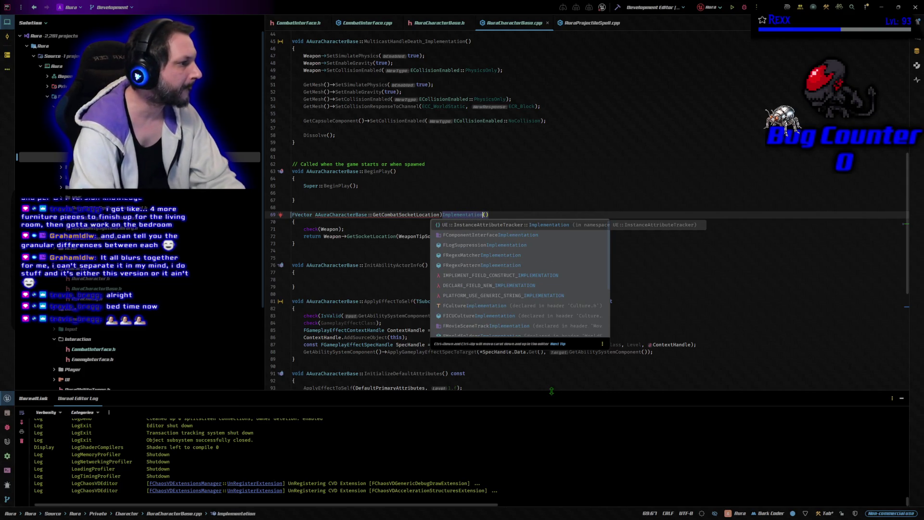
{"action": "key", "text": "Left"}
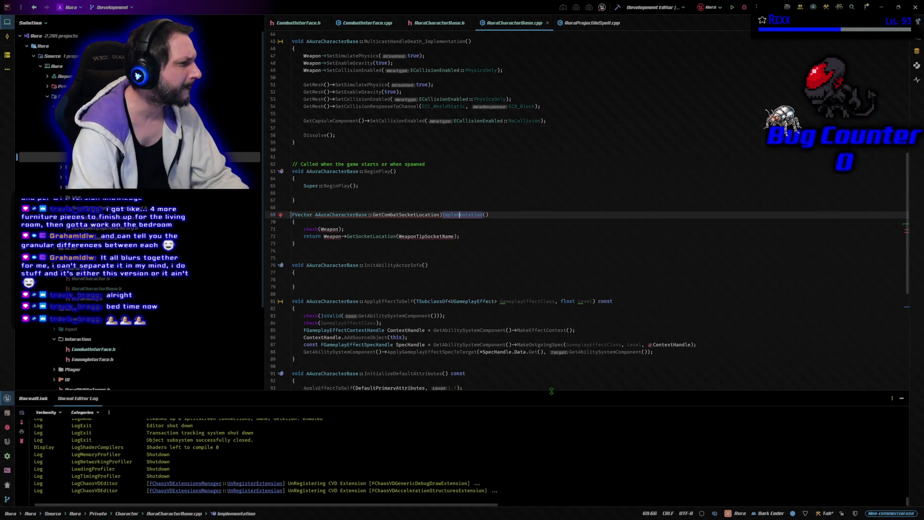
{"action": "key", "text": "ctrl+BackSpace"}
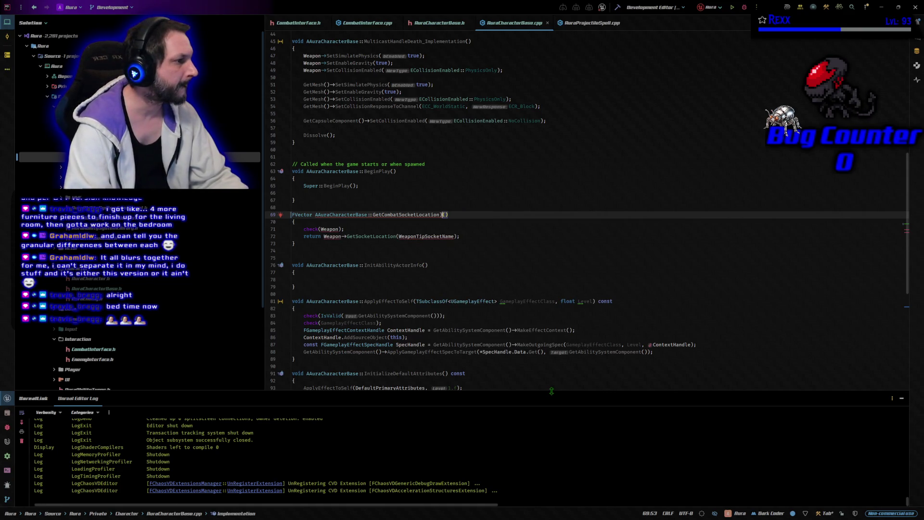
{"action": "type", "text": "_Imp"}
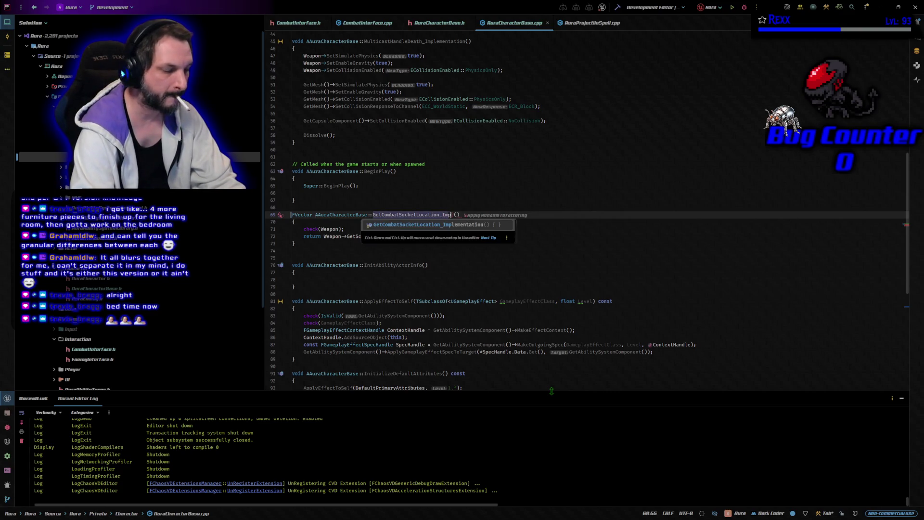
{"action": "key", "text": "Return"}
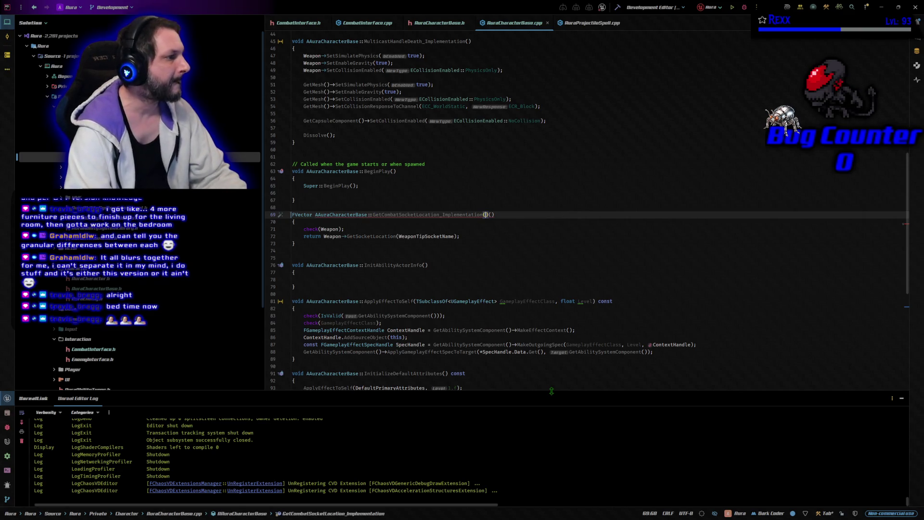
{"action": "key", "text": "Delete"}
{"action": "key", "text": "Delete"}
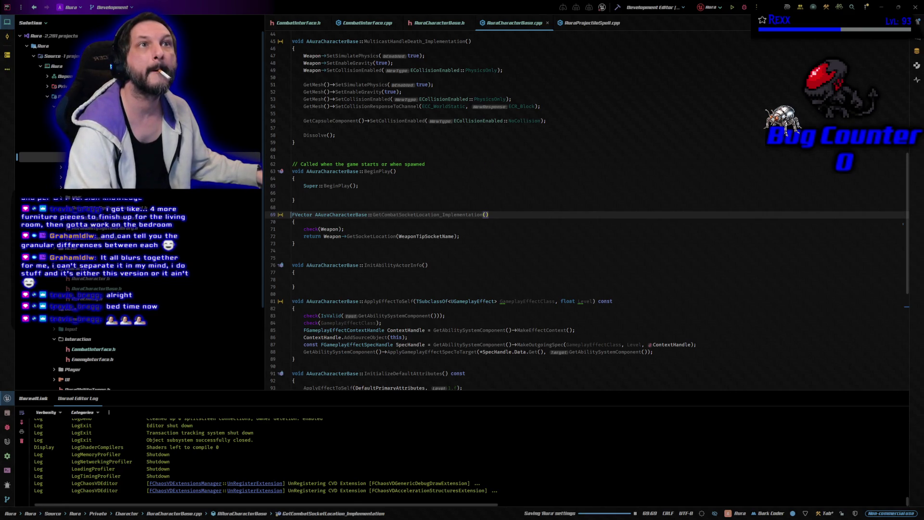
From AuraProjectileSpell.cpp, build the Aura project successfully and launch it in Unreal Editor.
{"action": "left_click", "coordinate": [596, 23]}
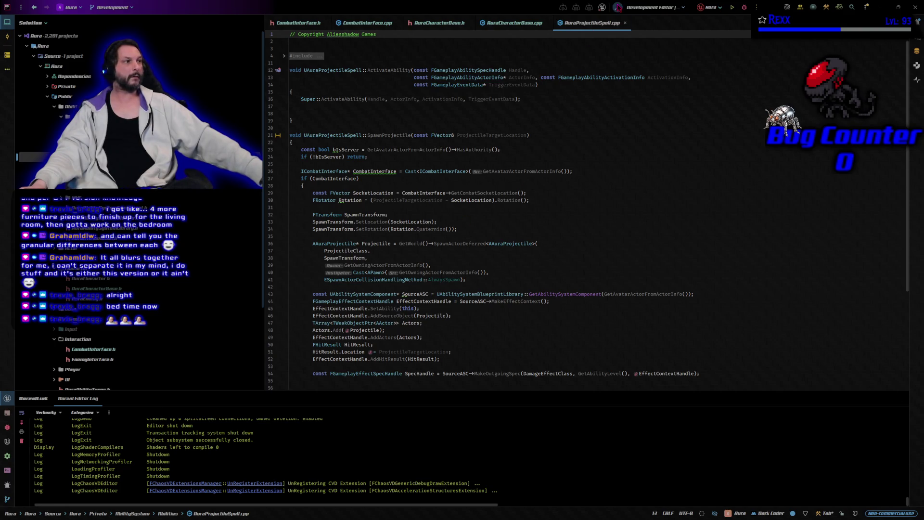
{"action": "left_click", "coordinate": [619, 9]}
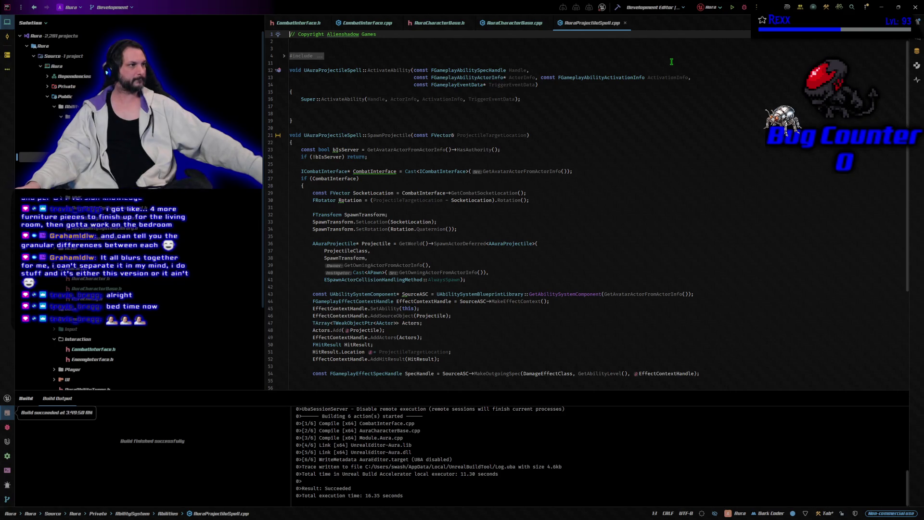
{"action": "left_click", "coordinate": [745, 10]}
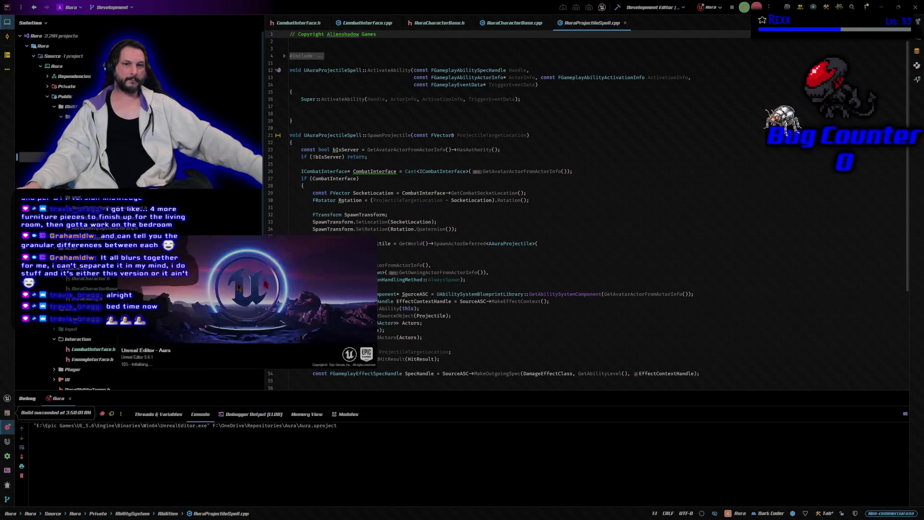
Move the Unreal Editor splash window aside while Aura loads and compiles blueprints.
{"action": "left_click_drag", "start_coordinate": [730, 204], "coordinate": [721, 163]}
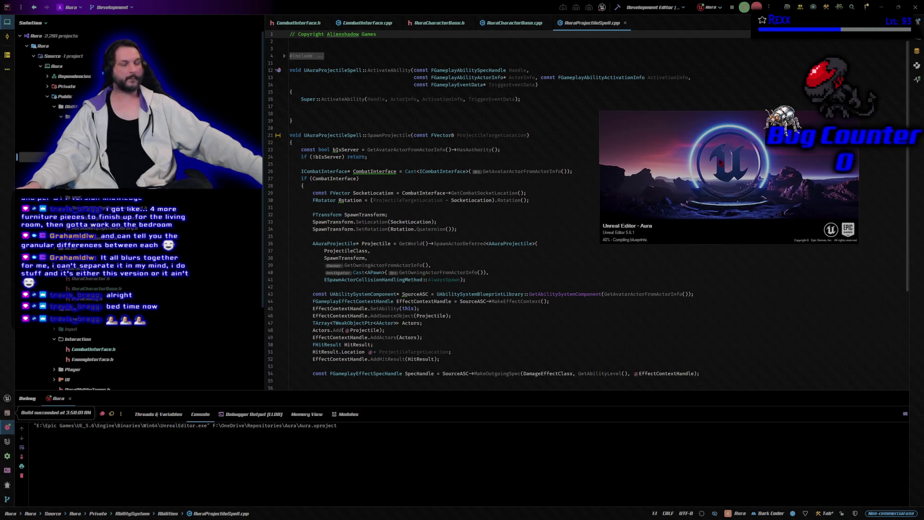
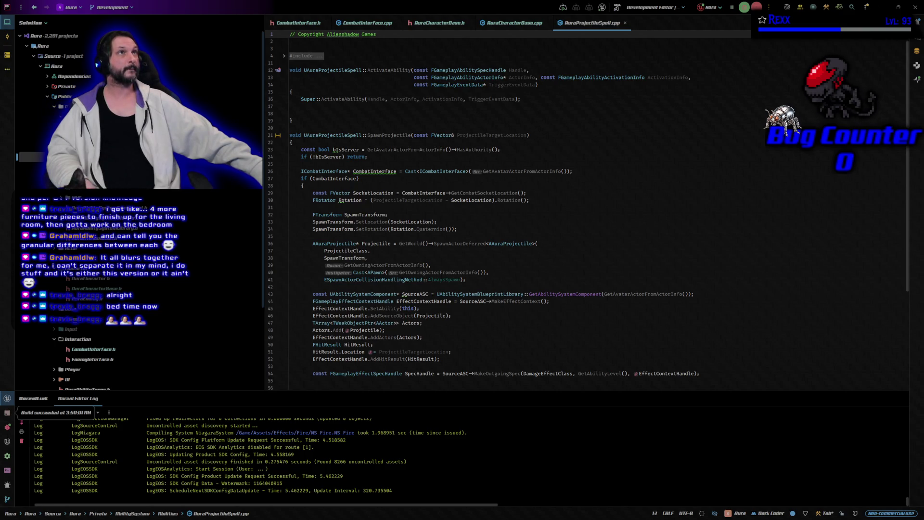
Scroll the Rider output up and back down to review the Aura build result.
{"action": "scroll", "coordinate": [490, 487], "scroll_direction": "up", "scroll_amount": 2}
{"action": "scroll", "coordinate": [477, 486], "scroll_direction": "down", "scroll_amount": 2}
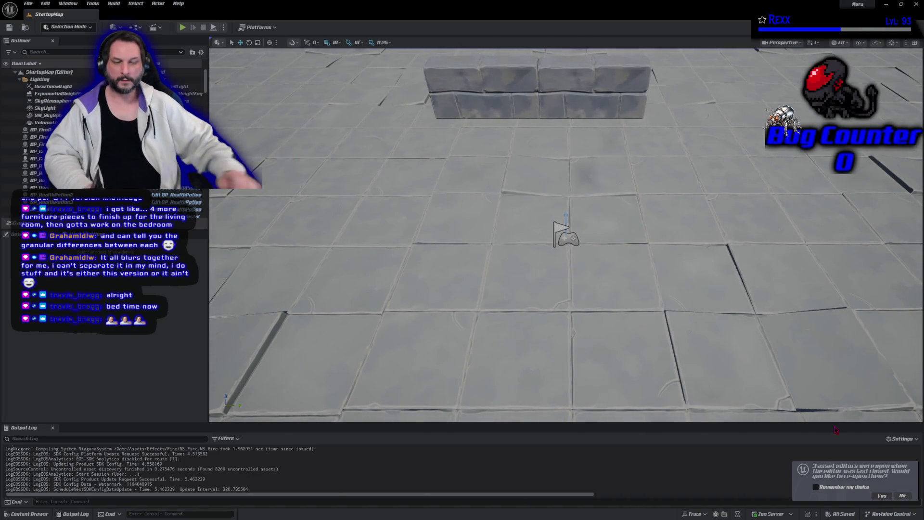
Accept the prompt to restore the three asset editors left open last session.
{"action": "left_click", "coordinate": [881, 496]}
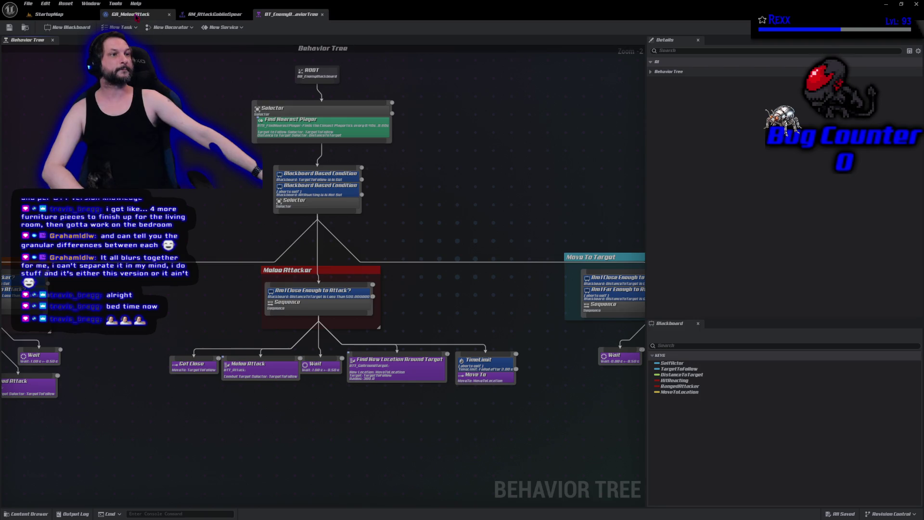
Zoom out of the behavior tree, bring up the GA_MeleeAttack graph and shift Wait Gameplay Event right.
{"action": "scroll", "coordinate": [296, 195], "scroll_direction": "down", "scroll_amount": 2}
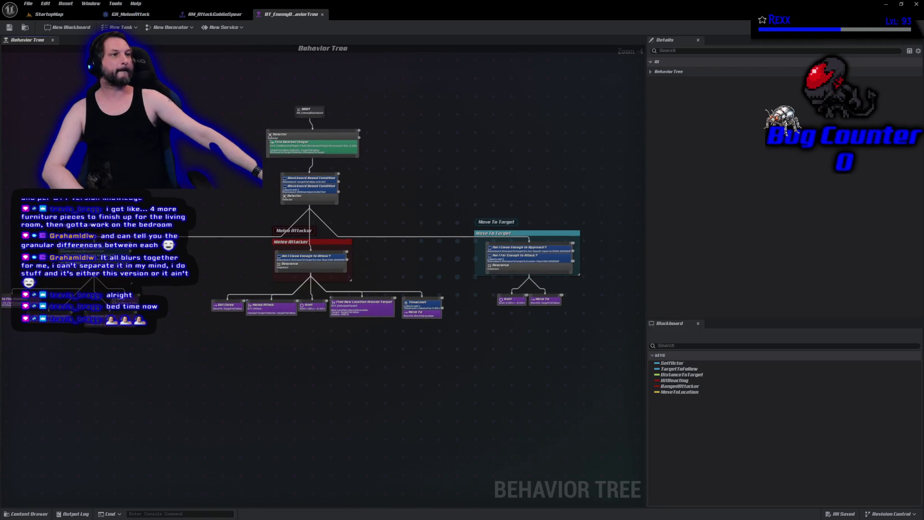
{"action": "left_click", "coordinate": [144, 14]}
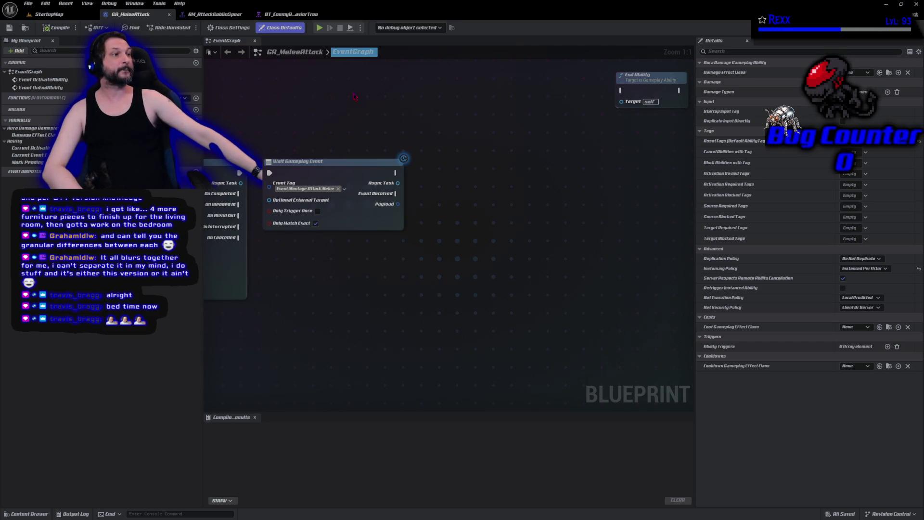
{"action": "left_click_drag", "start_coordinate": [345, 161], "coordinate": [494, 166]}
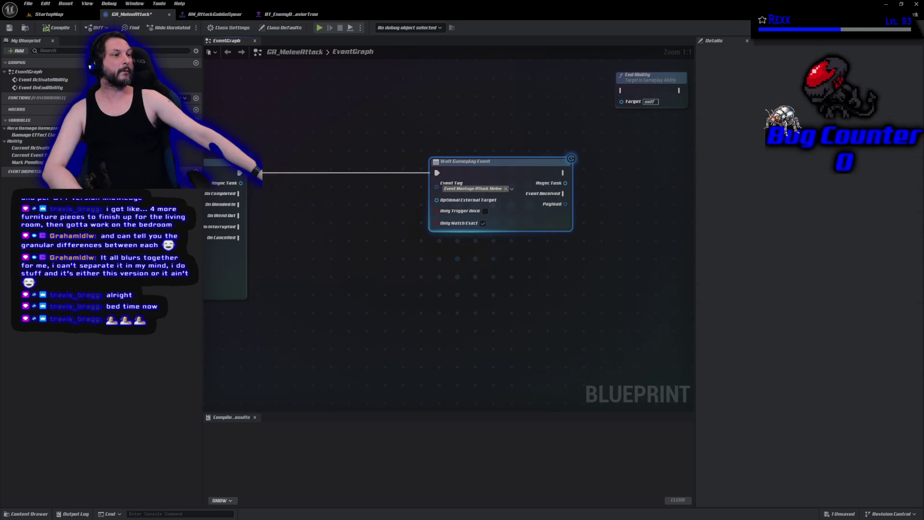
Add a Get Combat Socket Location node beside Wait Gameplay Event.
{"action": "right_click", "coordinate": [255, 202]}
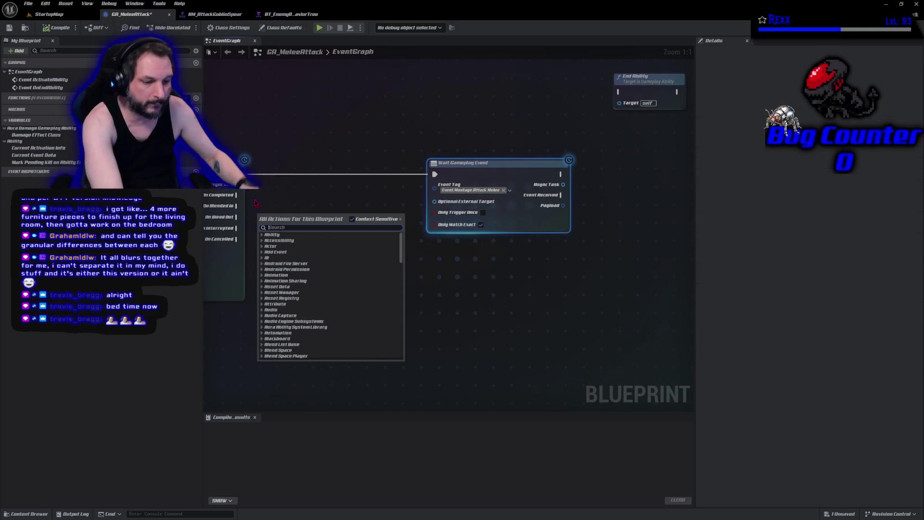
{"action": "type", "text": "get"}
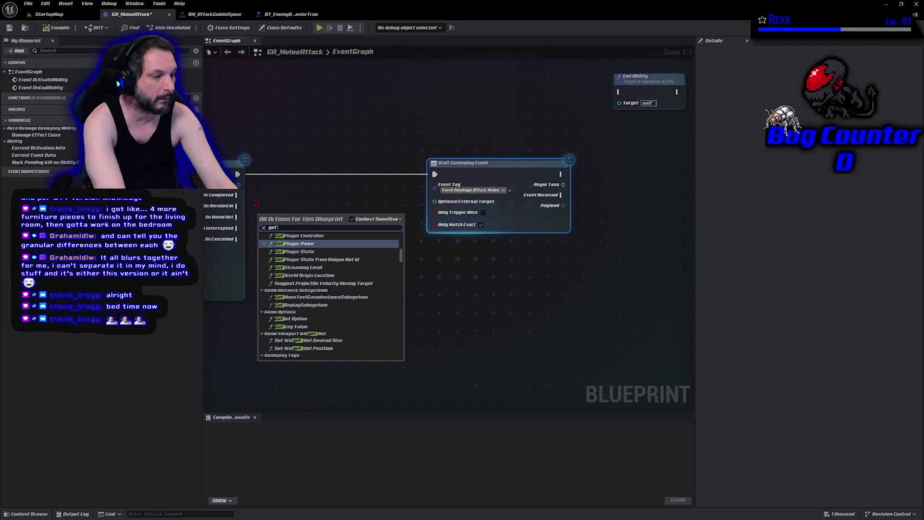
{"action": "type", "text": " combat"}
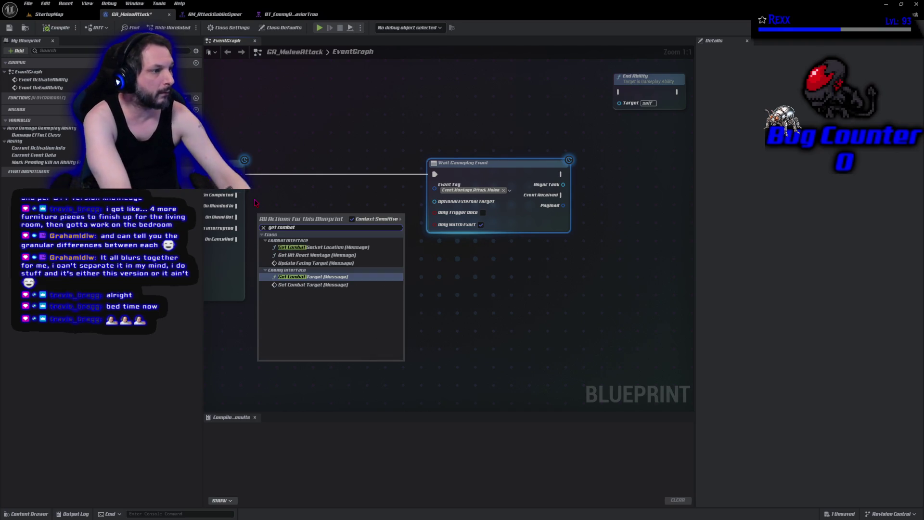
{"action": "key", "text": "Up"}
{"action": "key", "text": "Up"}
{"action": "key", "text": "Up"}
{"action": "key", "text": "Return"}
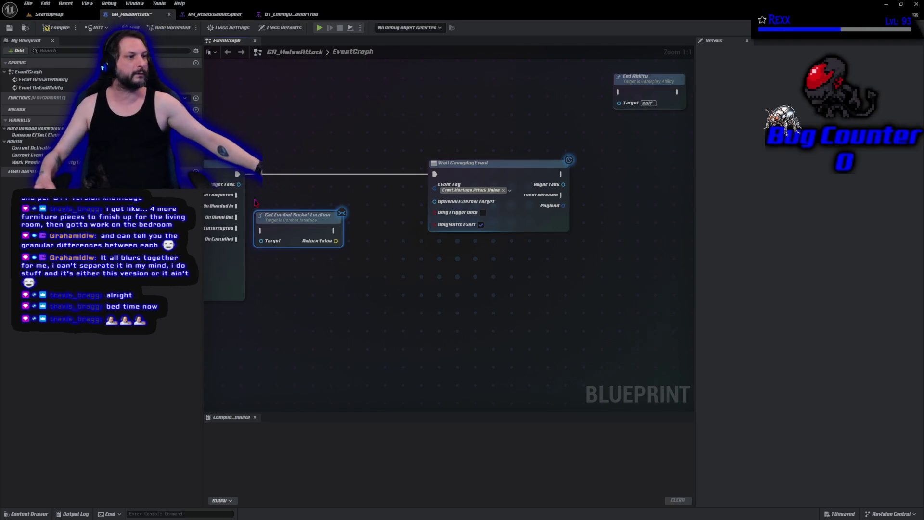
{"action": "left_click_drag", "start_coordinate": [270, 216], "coordinate": [304, 198]}
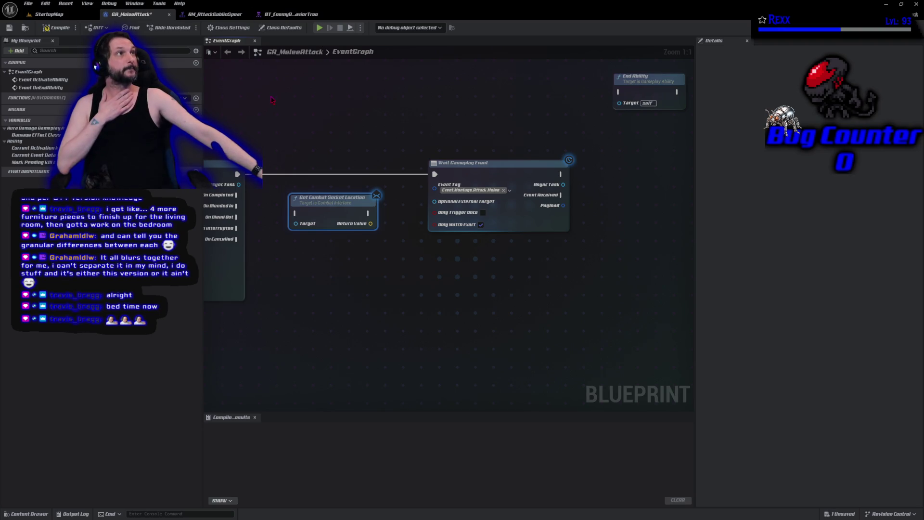
{"action": "left_click_drag", "start_coordinate": [323, 202], "coordinate": [324, 168]}
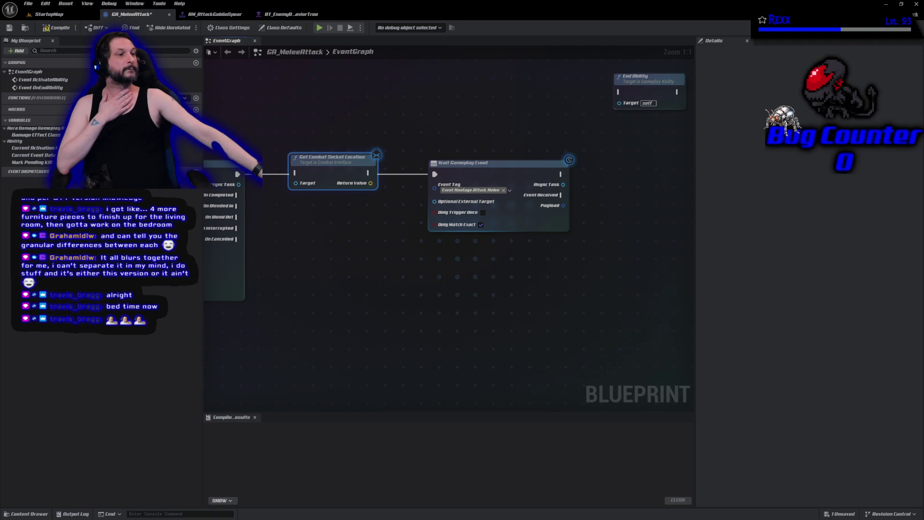
Paste a copy of Get Avatar Actor from Actor Info next to the socket lookup.
{"action": "mouse_move", "coordinate": [207, 183]}
{"action": "left_mouse_down"}
{"action": "mouse_move", "coordinate": [270, 152]}
{"action": "mouse_move", "coordinate": [259, 141]}
{"action": "left_mouse_up"}
{"action": "left_click", "coordinate": [265, 165]}
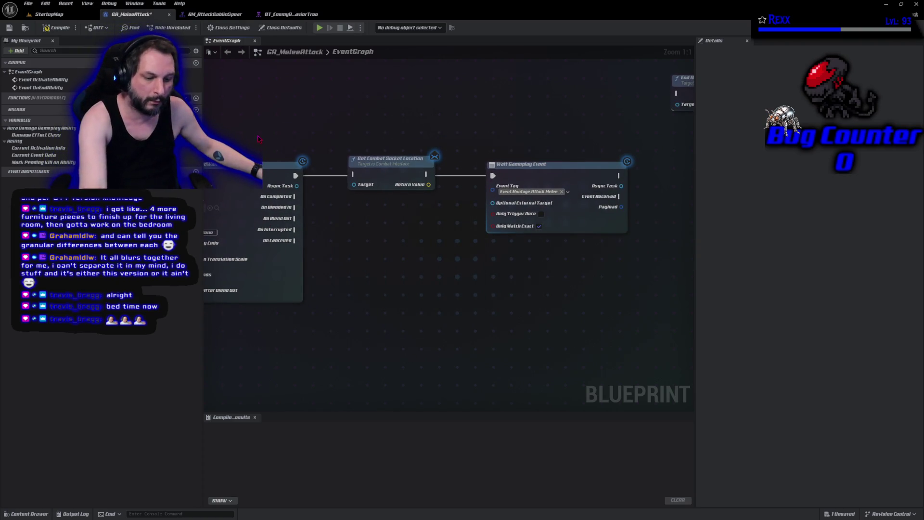
{"action": "key", "text": "ctrl+v"}
{"action": "mouse_move", "coordinate": [299, 139]}
{"action": "left_mouse_down"}
{"action": "mouse_move", "coordinate": [253, 141]}
{"action": "mouse_move", "coordinate": [287, 116]}
{"action": "mouse_move", "coordinate": [250, 143]}
{"action": "mouse_move", "coordinate": [354, 185]}
{"action": "left_mouse_up"}
Reconnect the montage output to Wait Gameplay Event and regroup the two getter nodes.
{"action": "left_click_drag", "start_coordinate": [295, 176], "coordinate": [355, 174]}
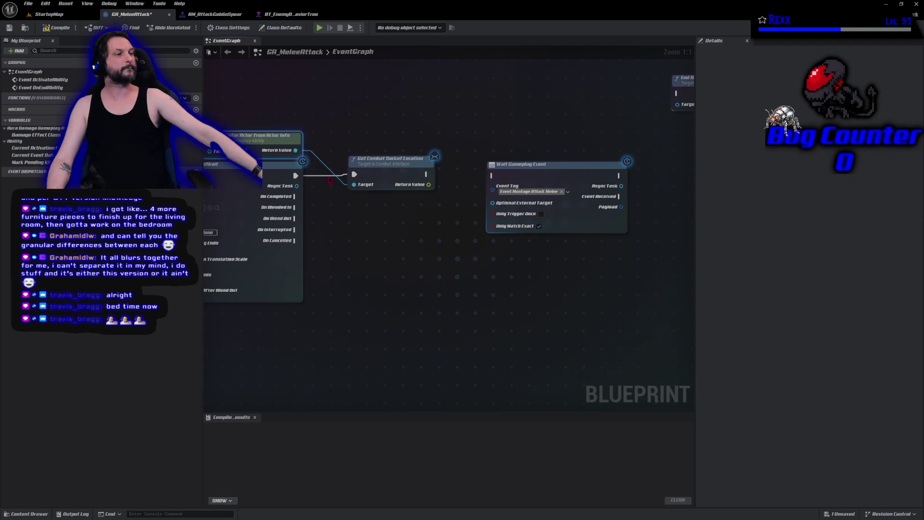
{"action": "left_click", "coordinate": [354, 175], "text": "alt"}
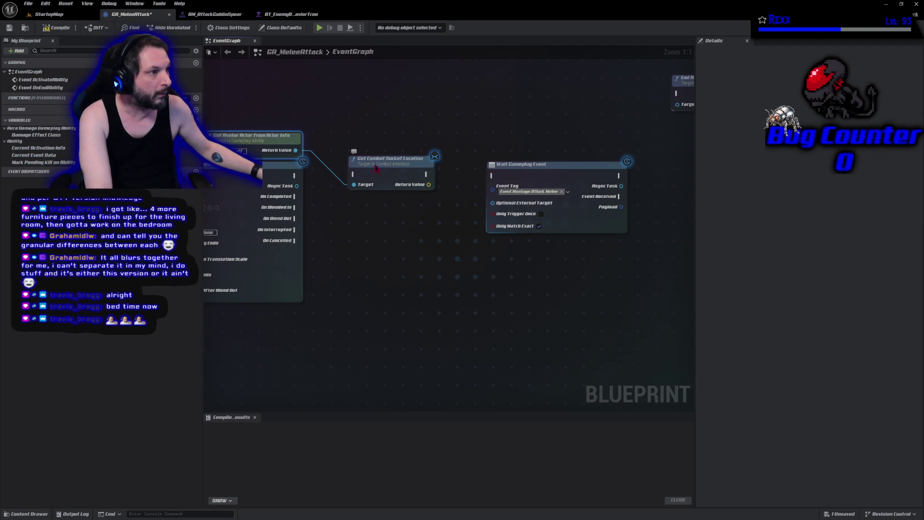
{"action": "left_click_drag", "start_coordinate": [376, 167], "coordinate": [359, 86]}
{"action": "left_click_drag", "start_coordinate": [536, 181], "coordinate": [386, 181]}
{"action": "mouse_move", "coordinate": [296, 175]}
{"action": "left_mouse_down"}
{"action": "mouse_move", "coordinate": [341, 176]}
{"action": "mouse_move", "coordinate": [359, 120]}
{"action": "mouse_move", "coordinate": [357, 143]}
{"action": "left_mouse_up"}
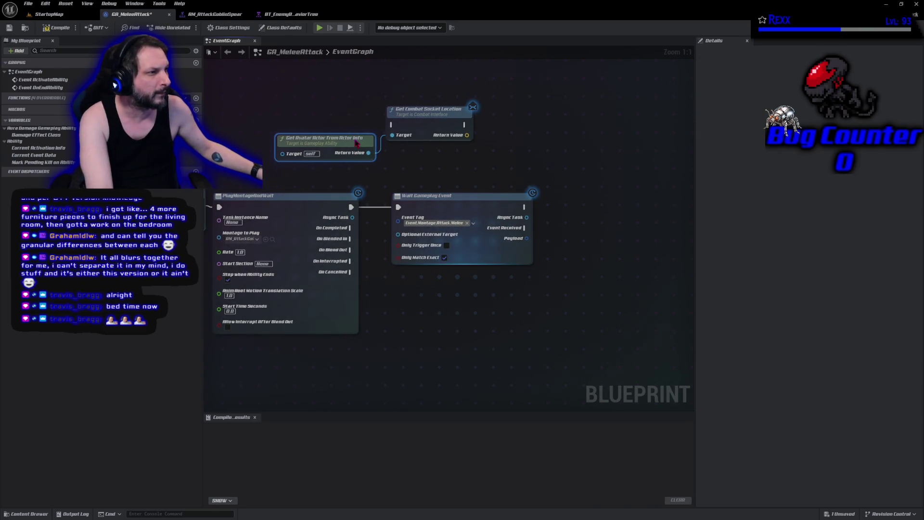
{"action": "mouse_move", "coordinate": [353, 101]}
{"action": "left_mouse_down"}
{"action": "mouse_move", "coordinate": [419, 144]}
{"action": "mouse_move", "coordinate": [548, 162]}
{"action": "mouse_move", "coordinate": [689, 237]}
{"action": "mouse_move", "coordinate": [655, 237]}
{"action": "left_mouse_up"}
{"action": "left_click_drag", "start_coordinate": [663, 332], "coordinate": [529, 328]}
Wire Event Received into Get Combat Socket Location and straighten the connection.
{"action": "mouse_move", "coordinate": [388, 214]}
{"action": "left_mouse_down"}
{"action": "mouse_move", "coordinate": [520, 241]}
{"action": "mouse_move", "coordinate": [551, 232]}
{"action": "mouse_move", "coordinate": [551, 209]}
{"action": "left_mouse_up"}
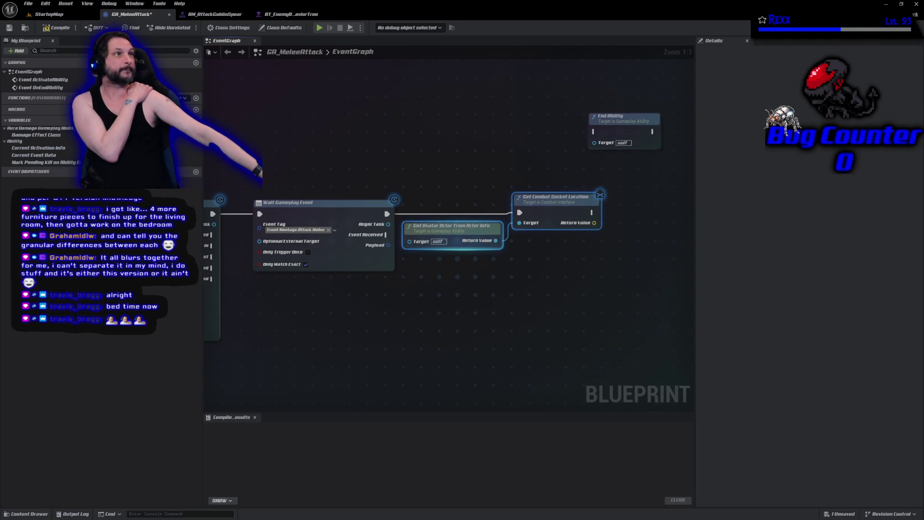
{"action": "left_click_drag", "start_coordinate": [388, 214], "coordinate": [387, 235]}
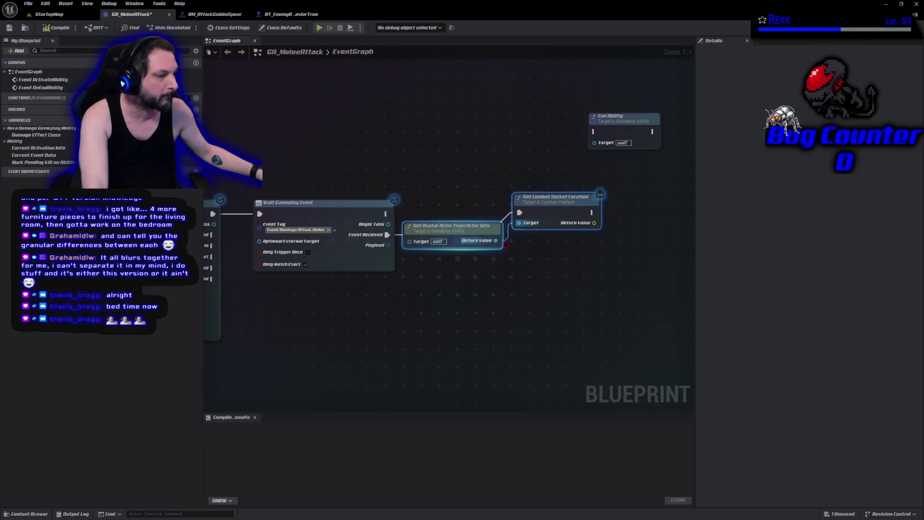
{"action": "key", "text": "f"}
{"action": "key", "text": "q"}
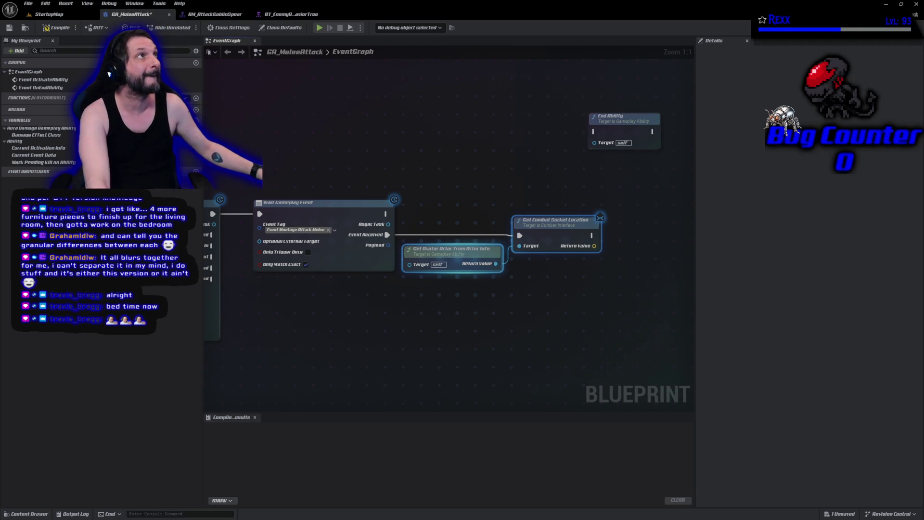
Move End Ability below Wait Gameplay Event and search 'draw debug sphere' off the socket lookup.
{"action": "mouse_move", "coordinate": [630, 122]}
{"action": "left_mouse_down"}
{"action": "mouse_move", "coordinate": [481, 270]}
{"action": "mouse_move", "coordinate": [295, 319]}
{"action": "left_mouse_up"}
{"action": "left_click_drag", "start_coordinate": [551, 285], "coordinate": [466, 291]}
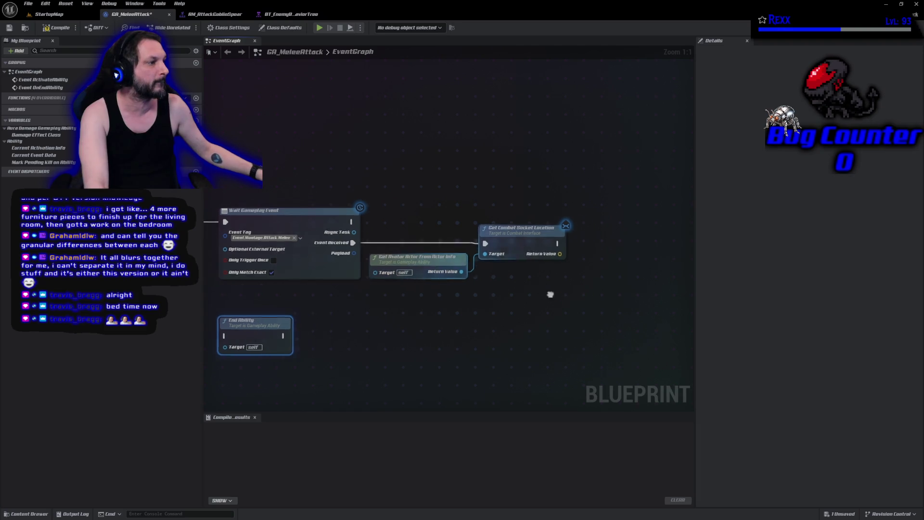
{"action": "mouse_move", "coordinate": [507, 243]}
{"action": "left_mouse_down"}
{"action": "mouse_move", "coordinate": [558, 248]}
{"action": "mouse_move", "coordinate": [533, 240]}
{"action": "left_mouse_up"}
{"action": "type", "text": "d"}
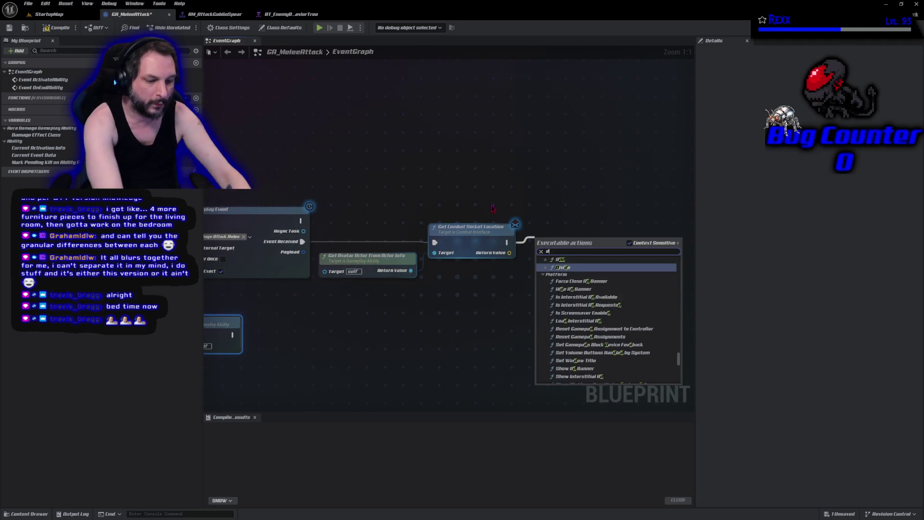
{"action": "type", "text": "raw debug sphere"}
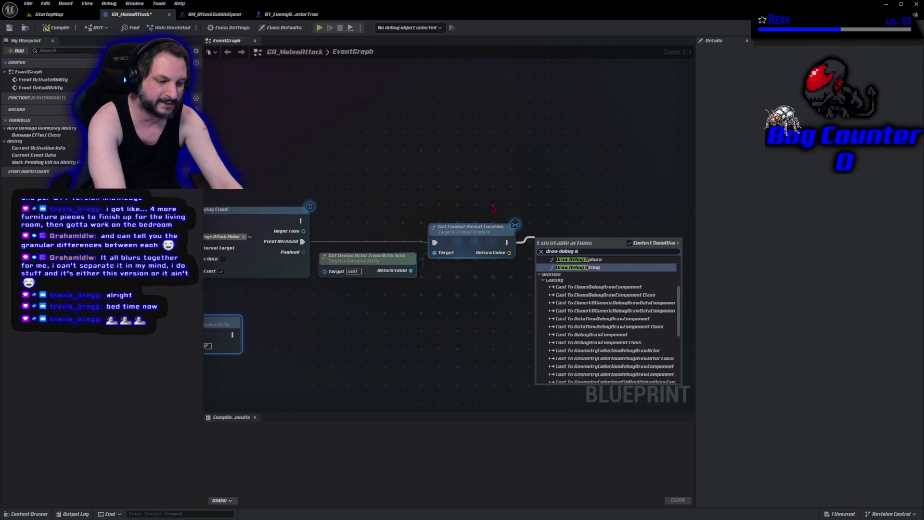
Add a Draw Debug Sphere centred on the socket location with radius 15.
{"action": "key", "text": "Return"}
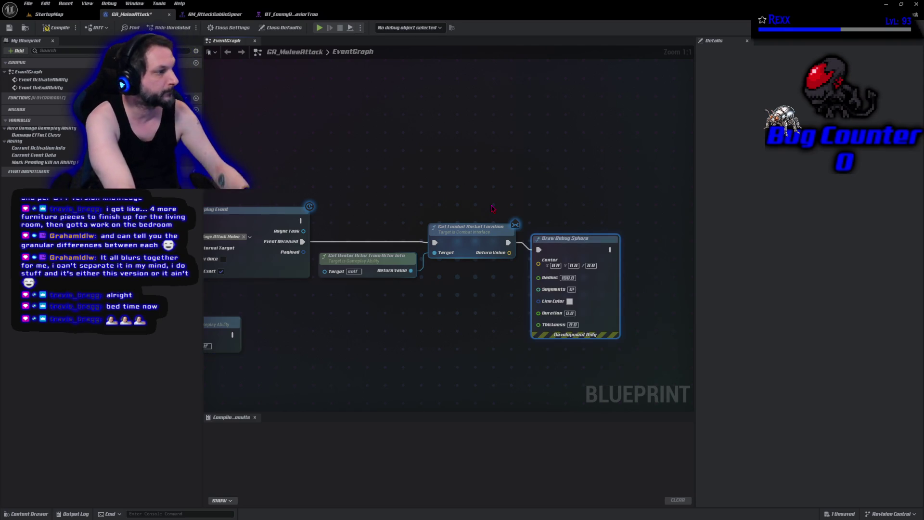
{"action": "mouse_move", "coordinate": [509, 252]}
{"action": "left_mouse_down"}
{"action": "mouse_move", "coordinate": [568, 265]}
{"action": "mouse_move", "coordinate": [538, 264]}
{"action": "left_mouse_up"}
{"action": "mouse_move", "coordinate": [565, 246]}
{"action": "left_mouse_down"}
{"action": "mouse_move", "coordinate": [565, 235]}
{"action": "mouse_move", "coordinate": [558, 240]}
{"action": "left_mouse_up"}
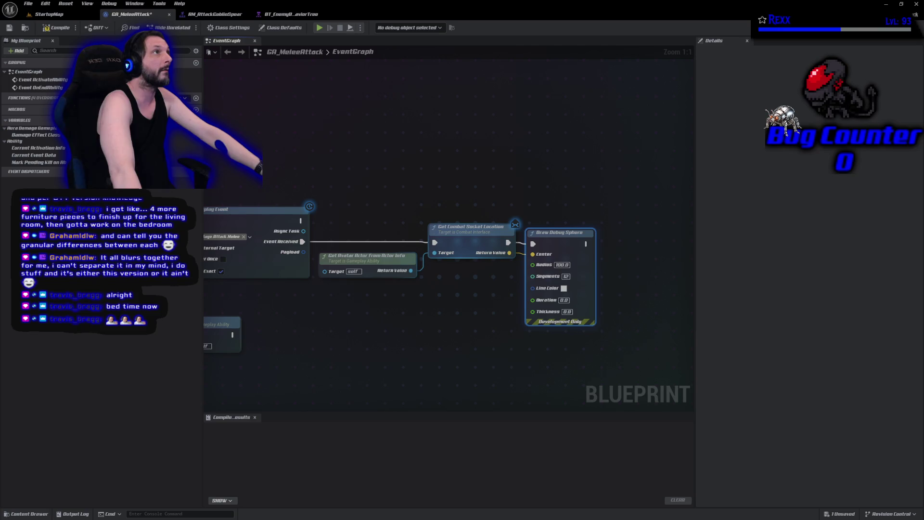
{"action": "left_click", "coordinate": [562, 265]}
{"action": "type", "text": "15"}
{"action": "key", "text": "Return"}
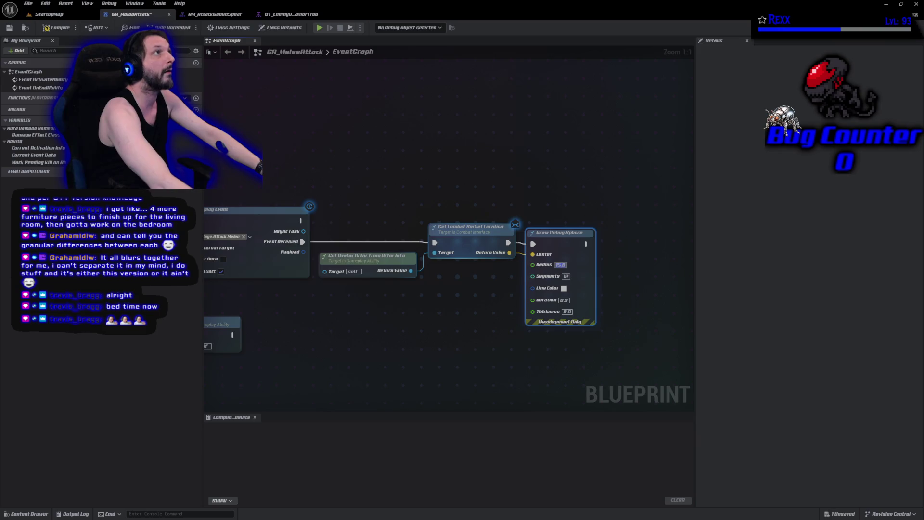
Set the debug sphere's Line Color to a dark purple.
{"action": "left_click", "coordinate": [564, 288]}
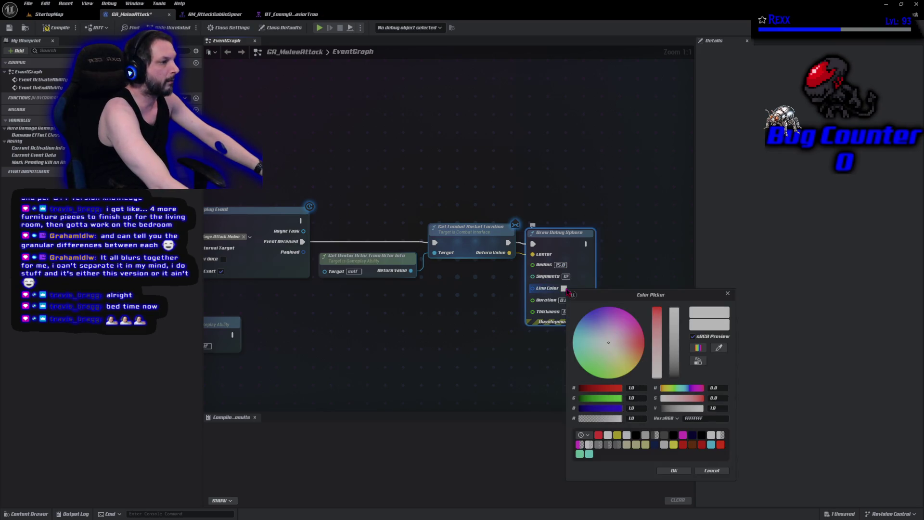
{"action": "left_click_drag", "start_coordinate": [627, 365], "coordinate": [620, 309]}
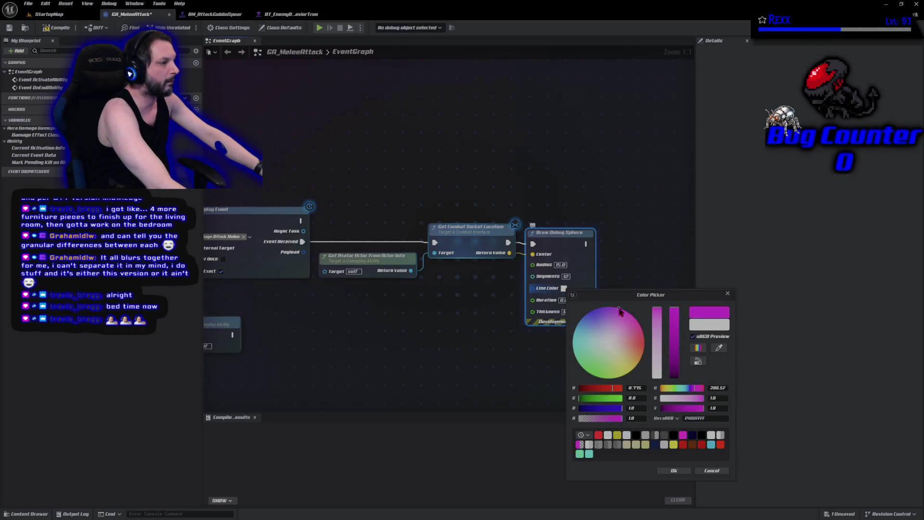
{"action": "left_click", "coordinate": [674, 470]}
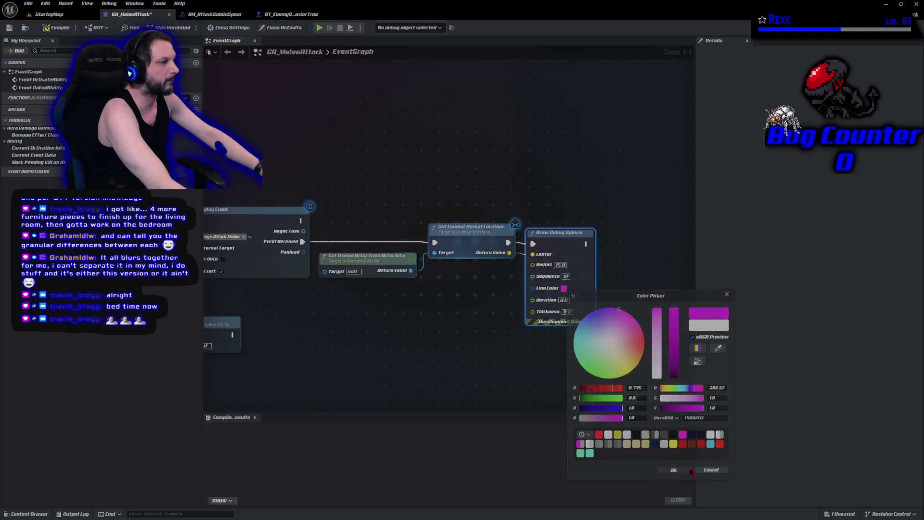
{"action": "left_click", "coordinate": [564, 288]}
{"action": "left_click_drag", "start_coordinate": [671, 361], "coordinate": [671, 372]}
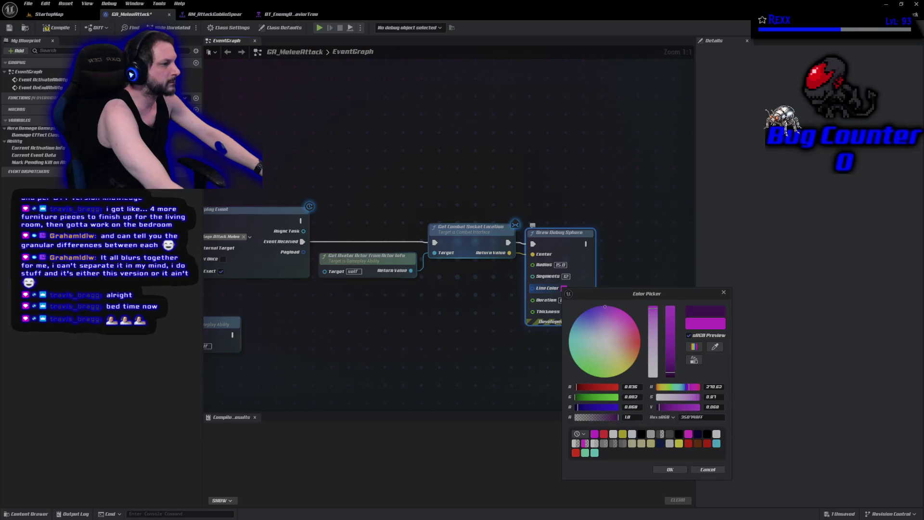
{"action": "left_click_drag", "start_coordinate": [598, 307], "coordinate": [598, 306]}
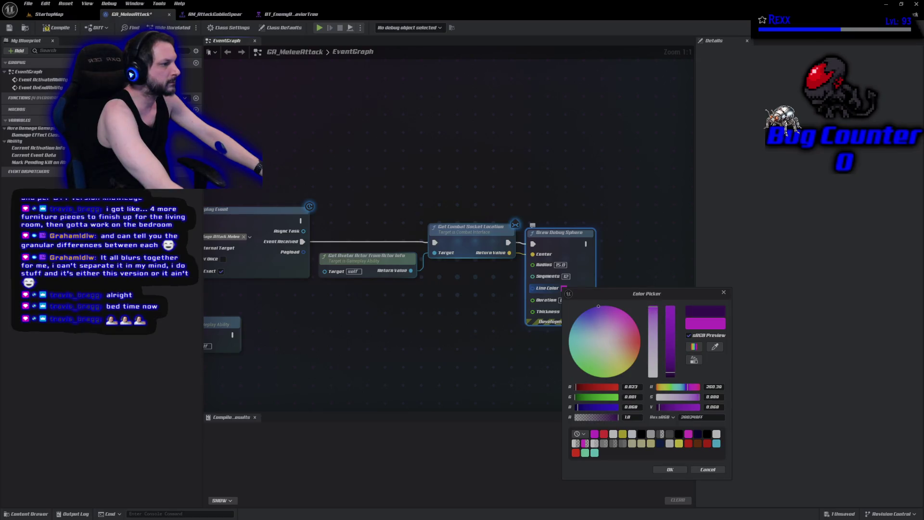
{"action": "left_click", "coordinate": [674, 470]}
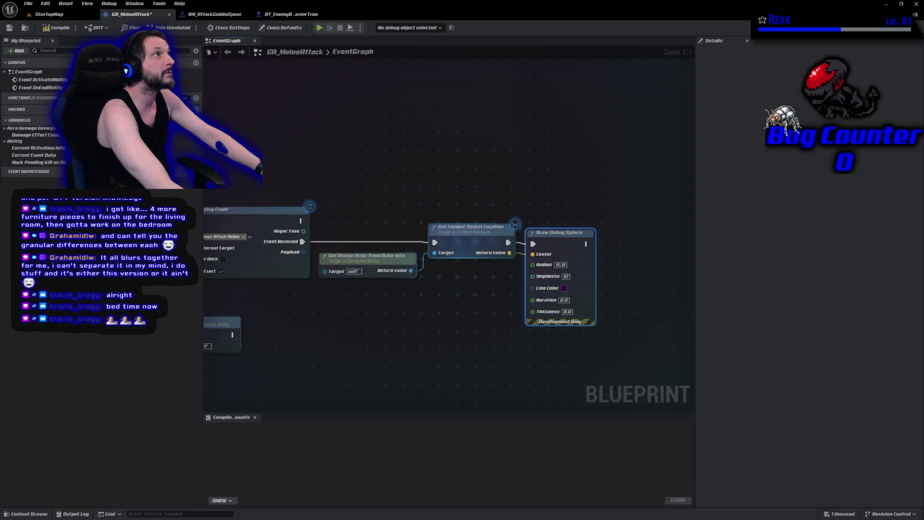
Set the sphere's duration to 3.0 and compile the blueprint.
{"action": "left_click", "coordinate": [567, 311]}
{"action": "type", "text": "0.1"}
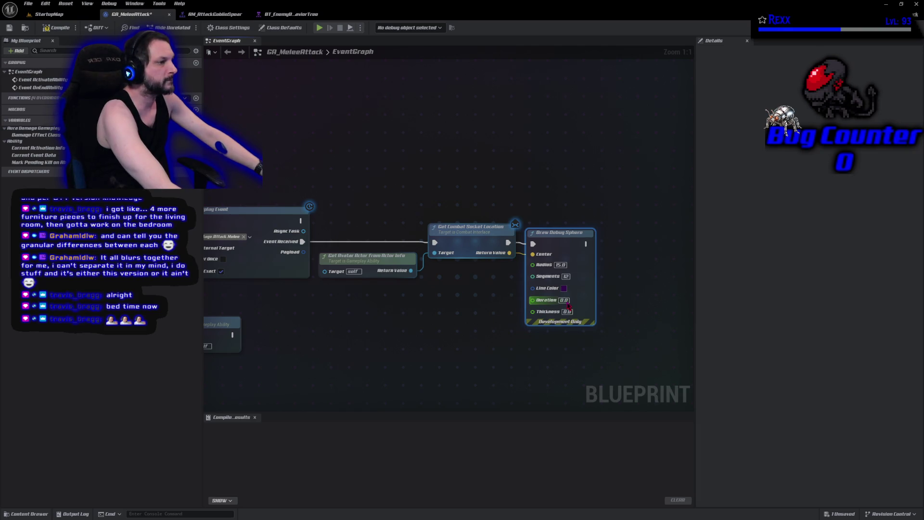
{"action": "type", "text": "3"}
{"action": "key", "text": "Return"}
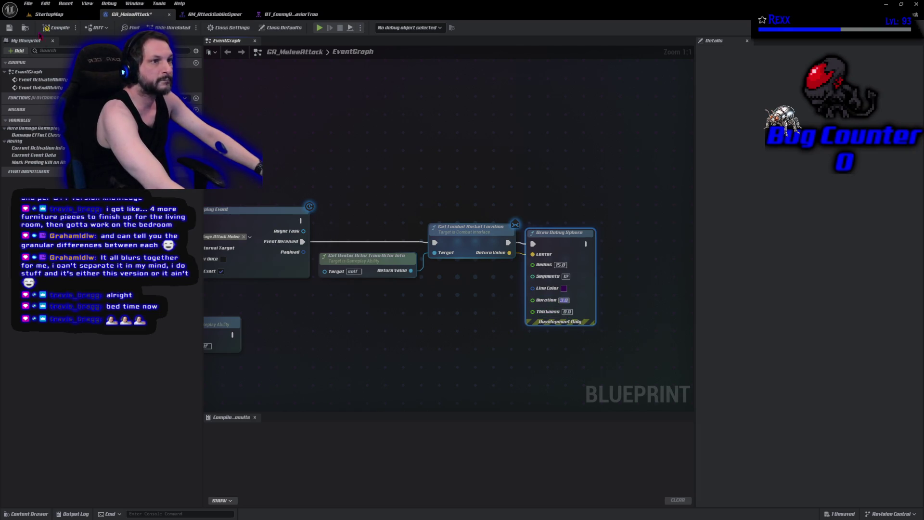
{"action": "left_click", "coordinate": [57, 27]}
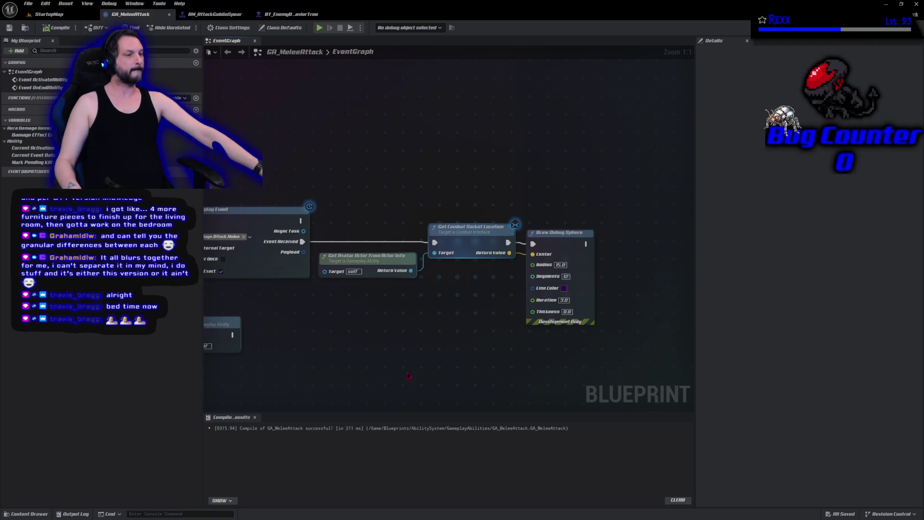
Connect On Completed to End Ability and recompile.
{"action": "left_click_drag", "start_coordinate": [407, 376], "coordinate": [479, 356]}
{"action": "left_click_drag", "start_coordinate": [245, 249], "coordinate": [272, 263]}
{"action": "left_click_drag", "start_coordinate": [269, 228], "coordinate": [313, 316]}
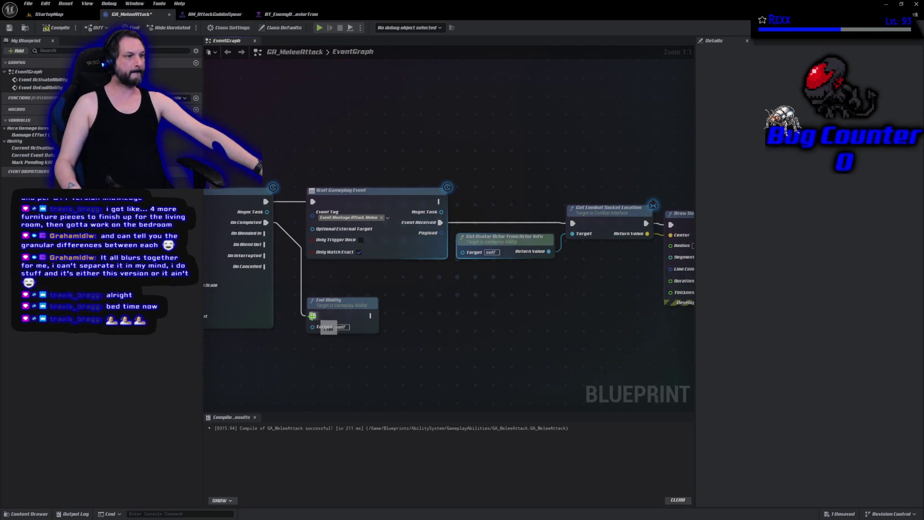
{"action": "left_click", "coordinate": [53, 28]}
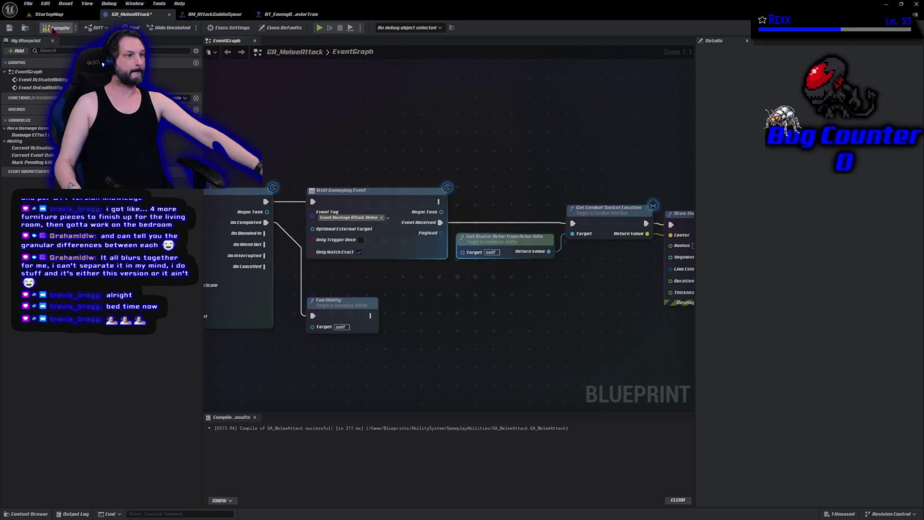
Save GA_MeleeAttack from the File menu and return to StartupMap.
{"action": "left_click", "coordinate": [29, 4]}
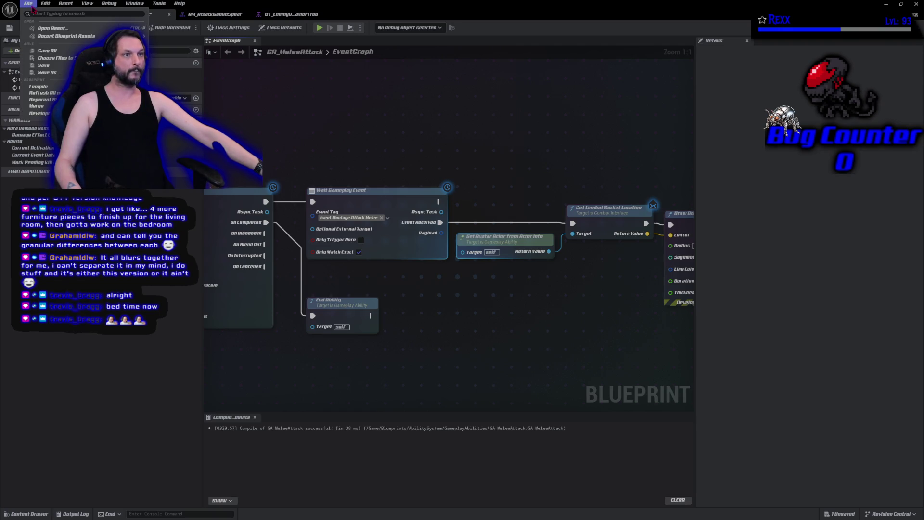
{"action": "left_click", "coordinate": [43, 52]}
{"action": "left_click", "coordinate": [48, 14]}
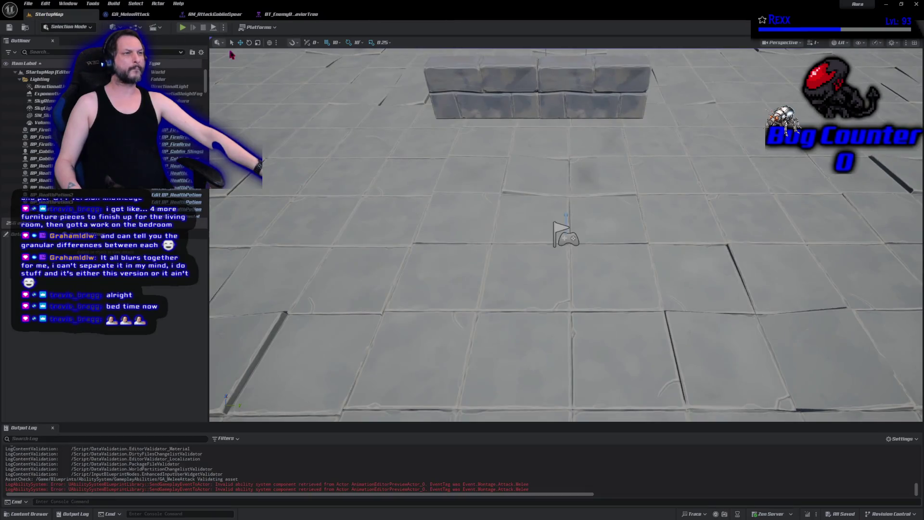
Playtest the melee attack, inspect the ability error in the Output Log and check the goblin spear montage.
{"action": "left_click", "coordinate": [187, 28]}
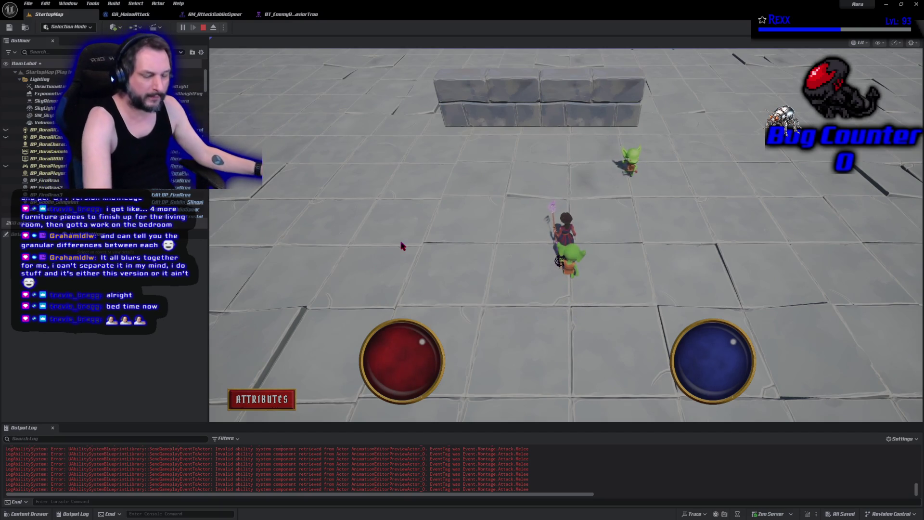
{"action": "key", "text": "Escape"}
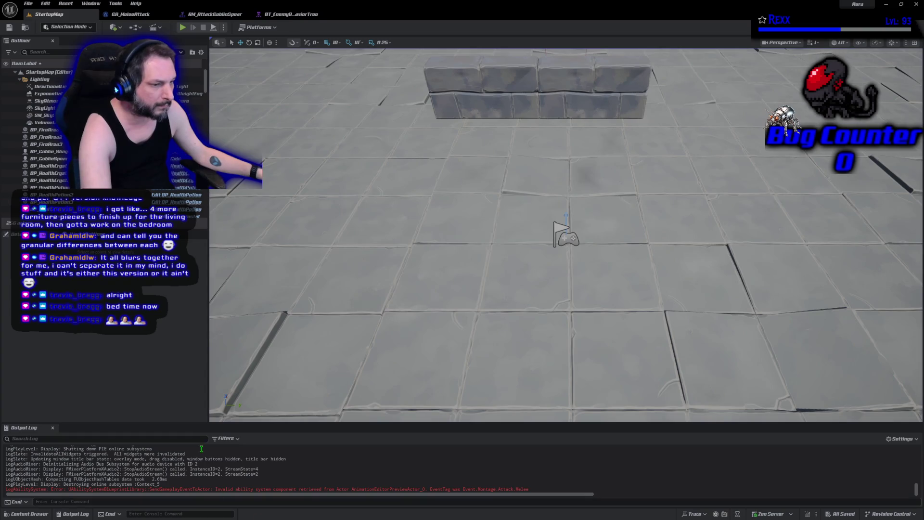
{"action": "double_click", "coordinate": [238, 485]}
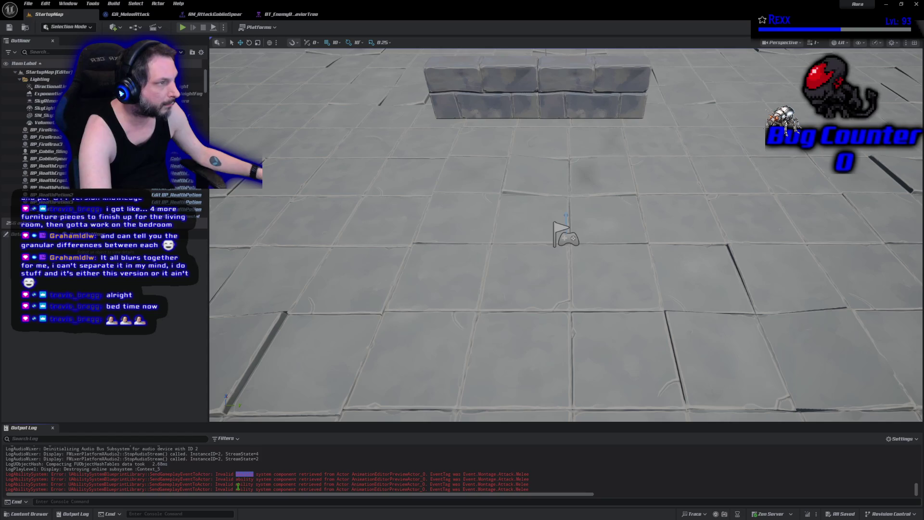
{"action": "left_click", "coordinate": [207, 16]}
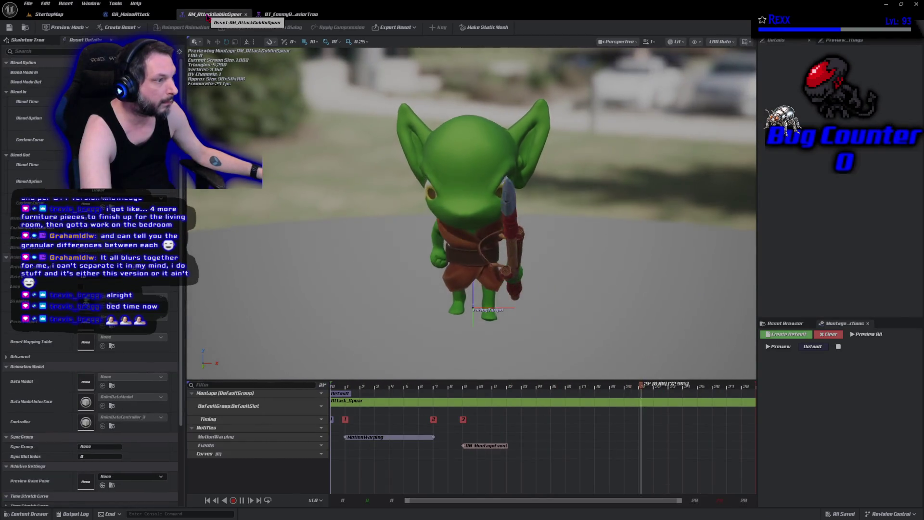
{"action": "left_click", "coordinate": [245, 14]}
{"action": "left_click", "coordinate": [64, 15]}
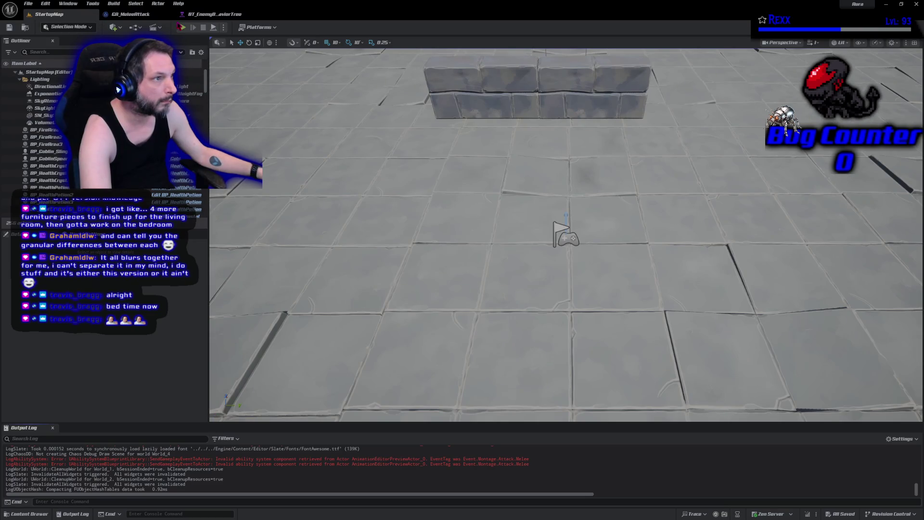
Run a second playtest, then return to the GA_MeleeAttack graph.
{"action": "left_click", "coordinate": [183, 29]}
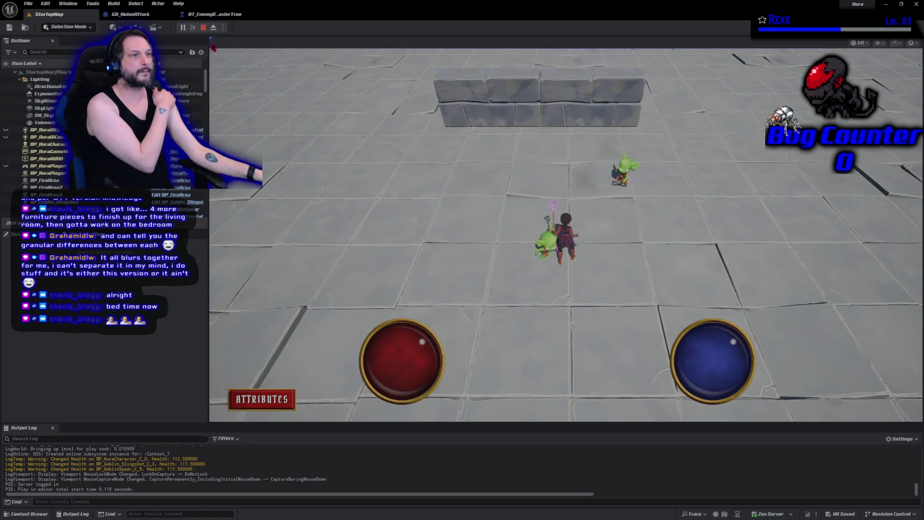
{"action": "left_click", "coordinate": [203, 28]}
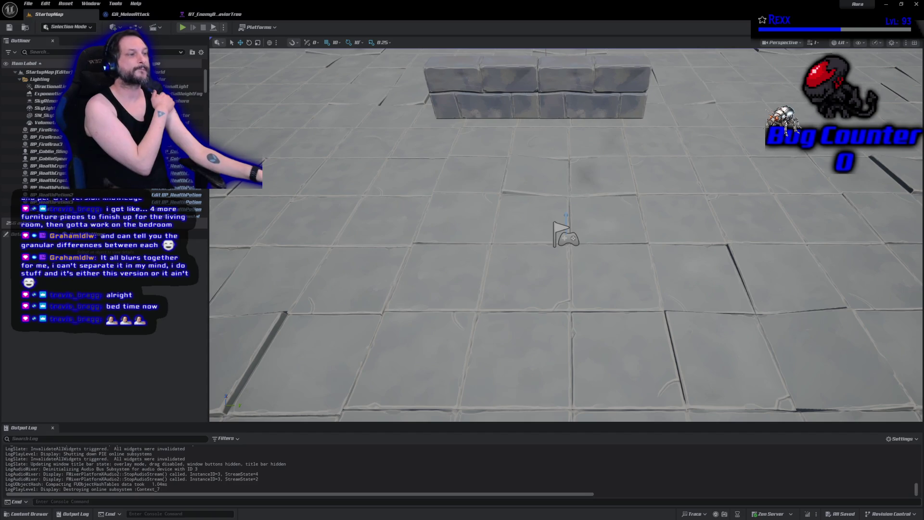
{"action": "left_click", "coordinate": [130, 15]}
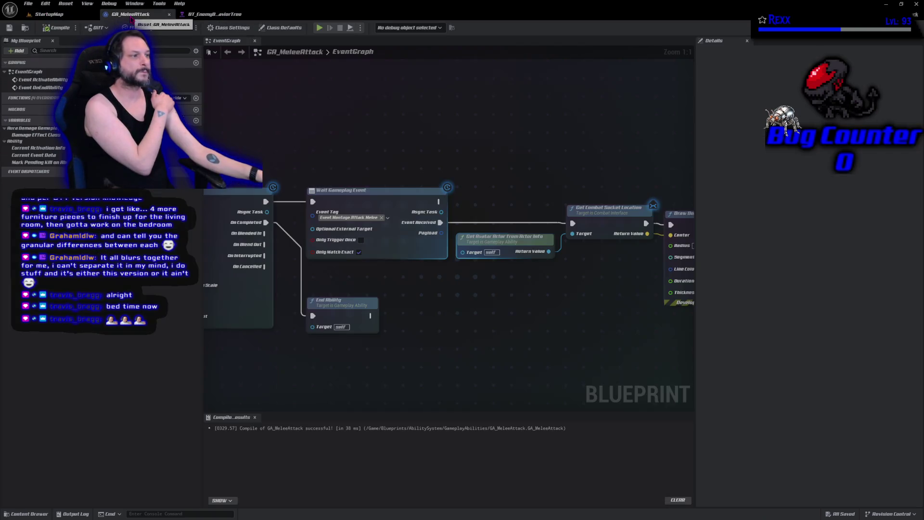
Break the On Completed to End Ability link, then recompile and save GA_MeleeAttack.
{"action": "right_click", "coordinate": [310, 312]}
{"action": "right_click", "coordinate": [313, 316]}
{"action": "left_click", "coordinate": [340, 337]}
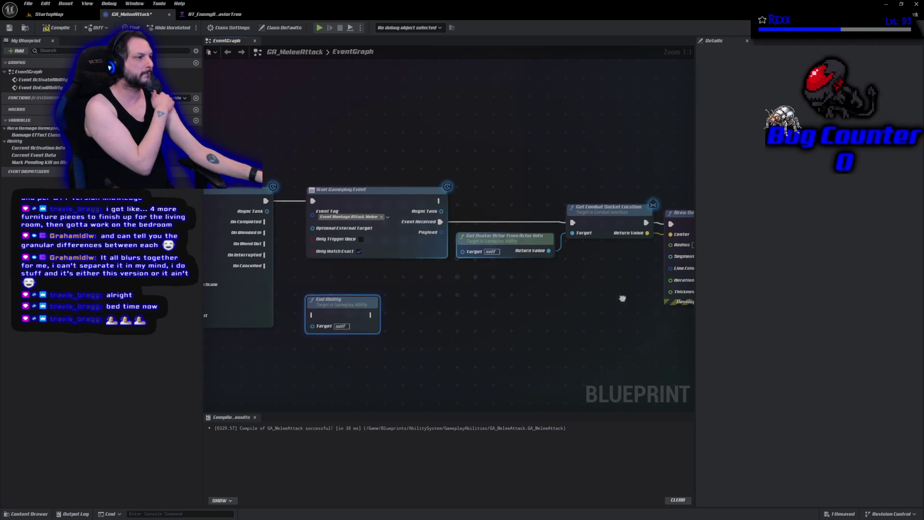
{"action": "left_click_drag", "start_coordinate": [623, 299], "coordinate": [493, 306]}
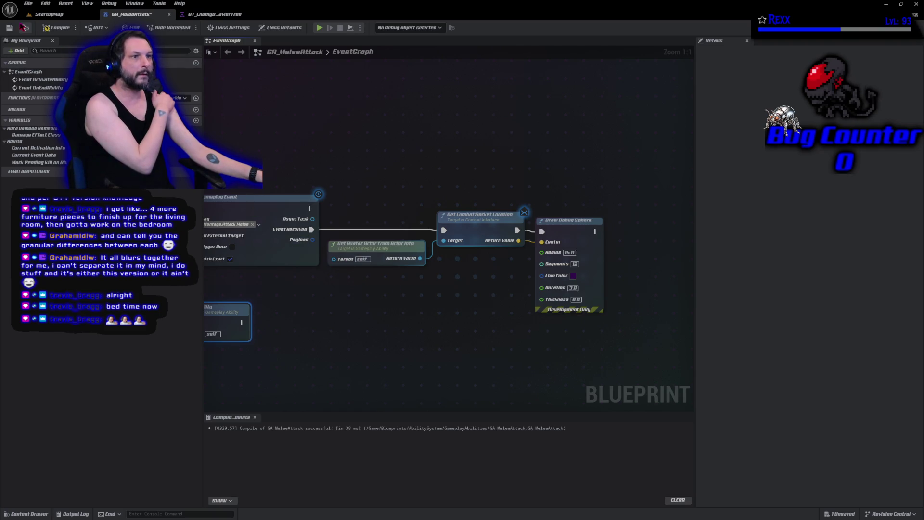
{"action": "left_click", "coordinate": [56, 28]}
{"action": "left_click", "coordinate": [9, 28]}
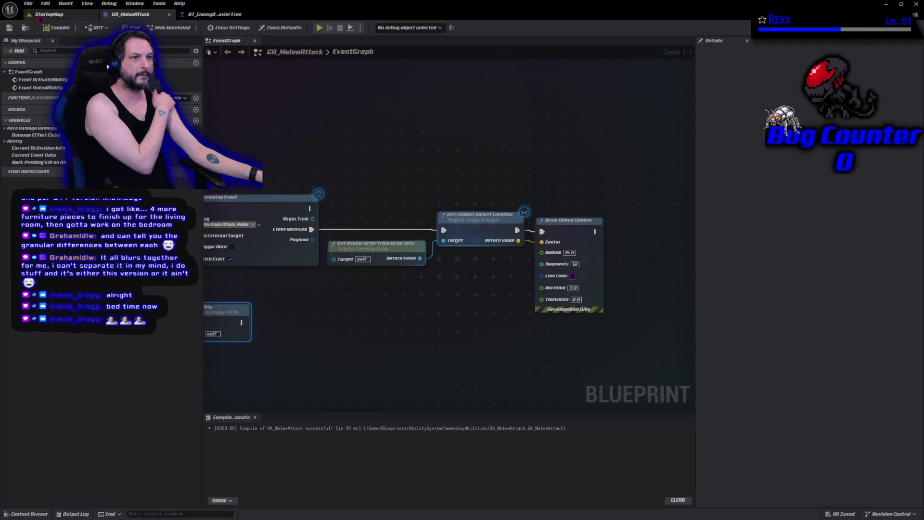
Playtest the change in StartupMap, then stop the session.
{"action": "left_click", "coordinate": [48, 14]}
{"action": "left_click", "coordinate": [185, 27]}
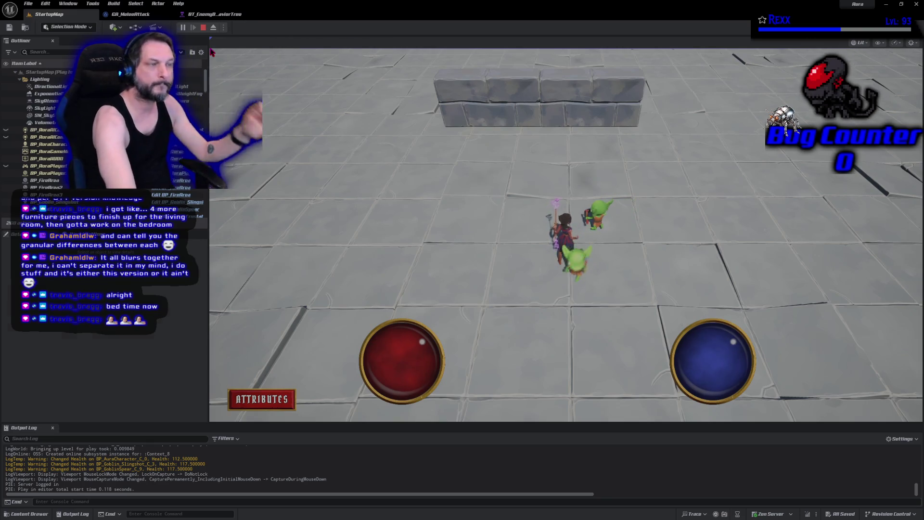
{"action": "key", "text": "Escape"}
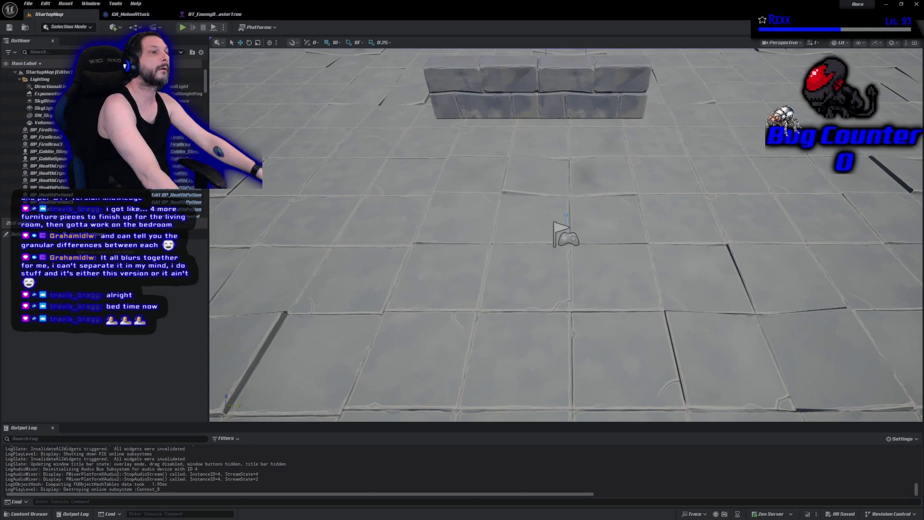
Set a breakpoint on Get Combat Socket Location in GA_MeleeAttack.
{"action": "left_click", "coordinate": [219, 14]}
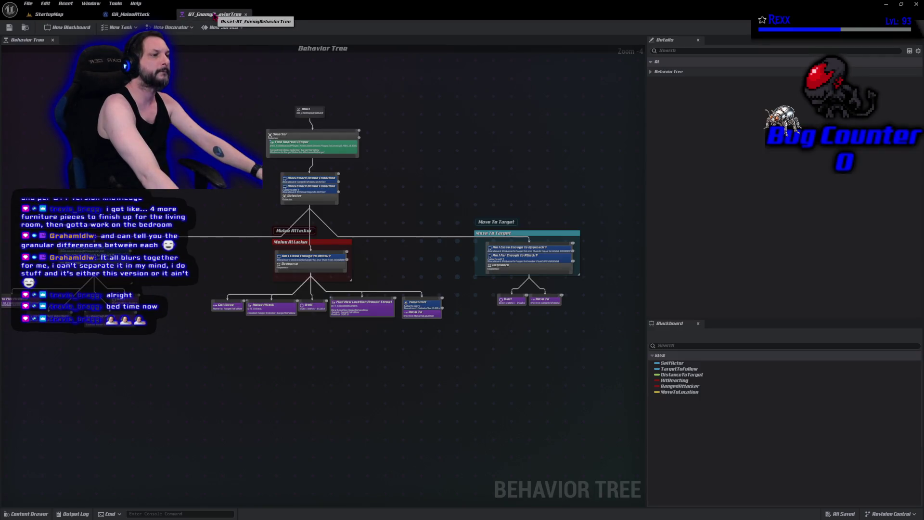
{"action": "left_click", "coordinate": [123, 15]}
{"action": "mouse_move", "coordinate": [411, 328]}
{"action": "left_mouse_down"}
{"action": "mouse_move", "coordinate": [543, 322]}
{"action": "mouse_move", "coordinate": [413, 310]}
{"action": "left_mouse_up"}
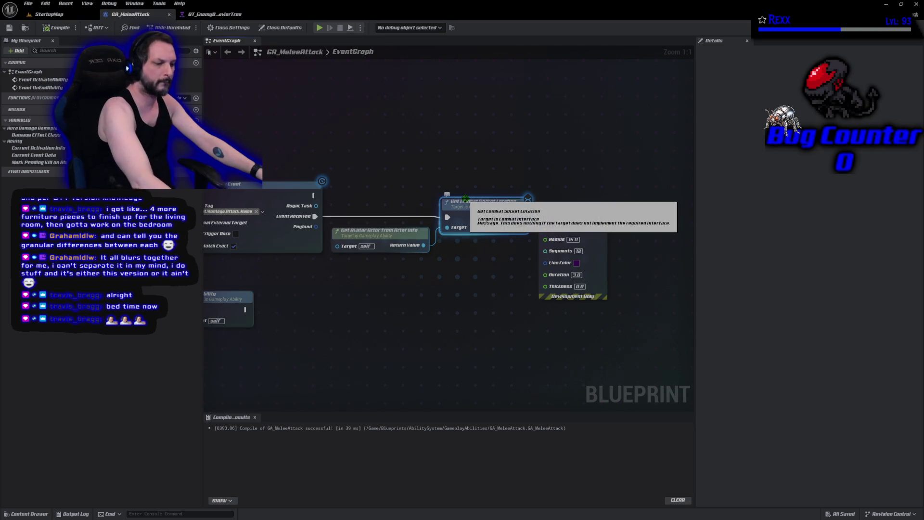
{"action": "key", "text": "F9"}
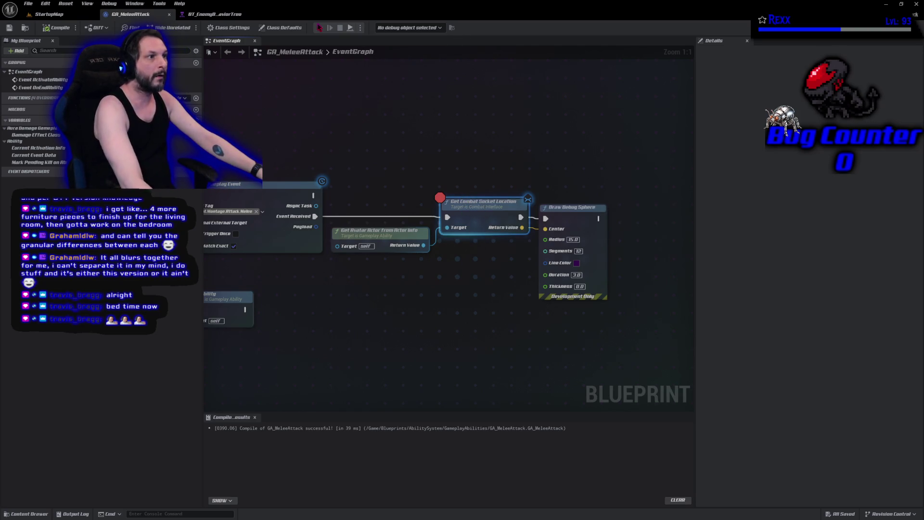
Play StartupMap and move the character toward the goblins to trigger the breakpoint.
{"action": "left_click", "coordinate": [319, 28]}
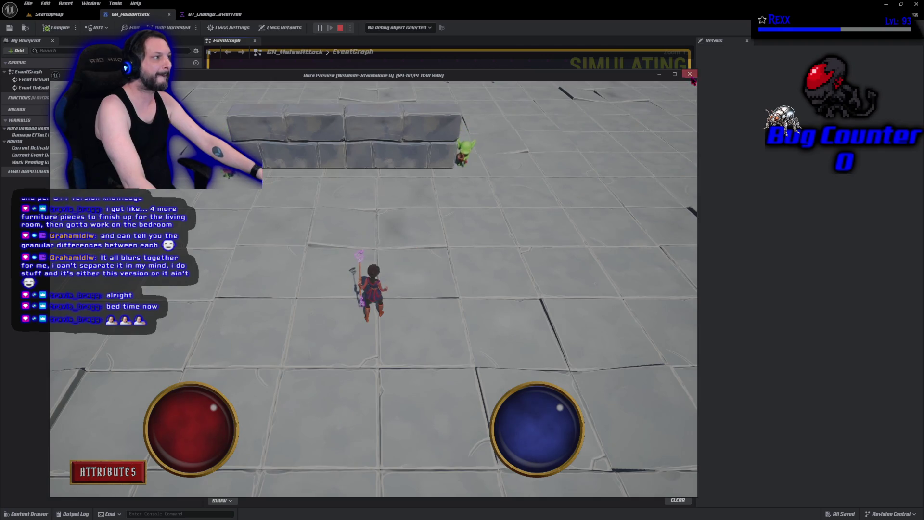
{"action": "key", "text": "Escape"}
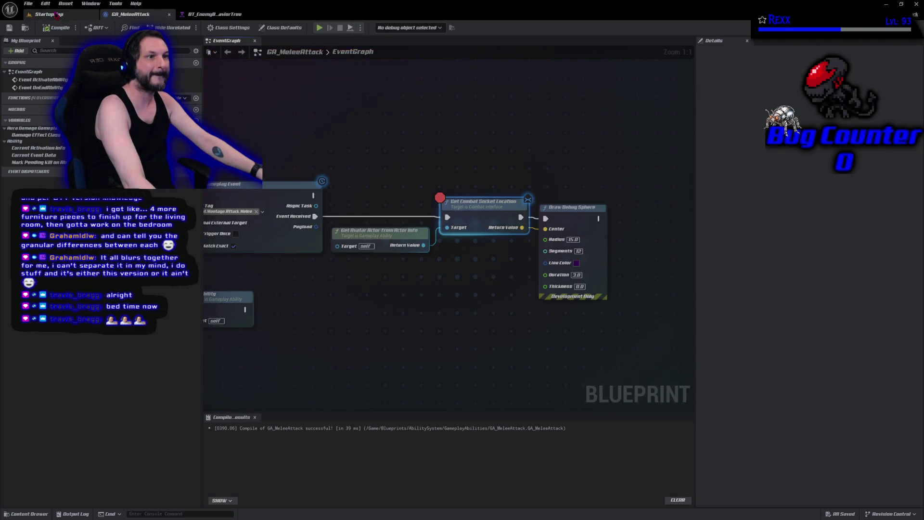
{"action": "left_click", "coordinate": [48, 14]}
{"action": "left_click", "coordinate": [183, 28]}
{"action": "left_click", "coordinate": [385, 165]}
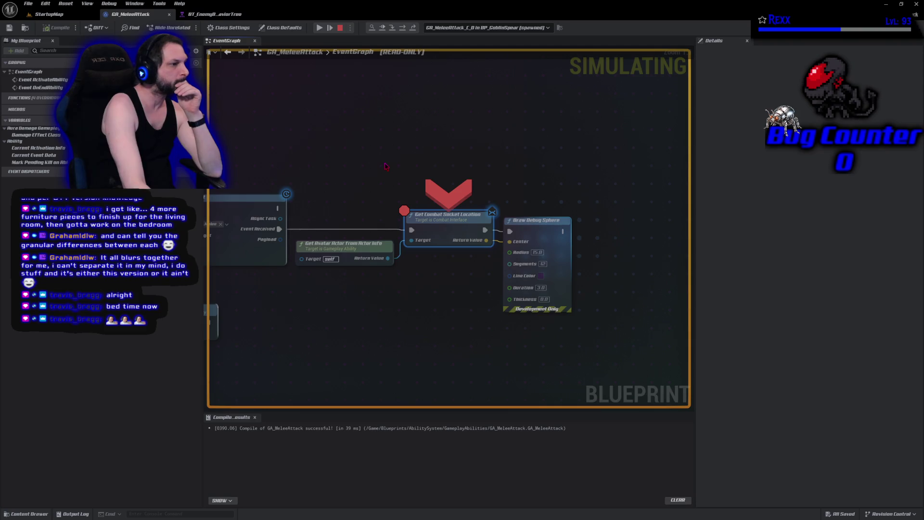
Move the breakpoint to Draw Debug Sphere, step through execution, resume and stop playing.
{"action": "key", "text": "F10"}
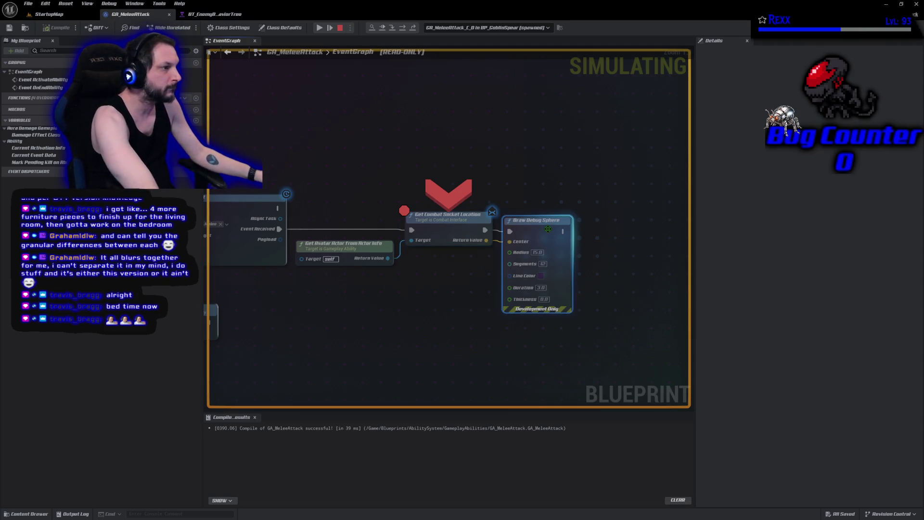
{"action": "left_click", "coordinate": [429, 220]}
{"action": "key", "text": "F9"}
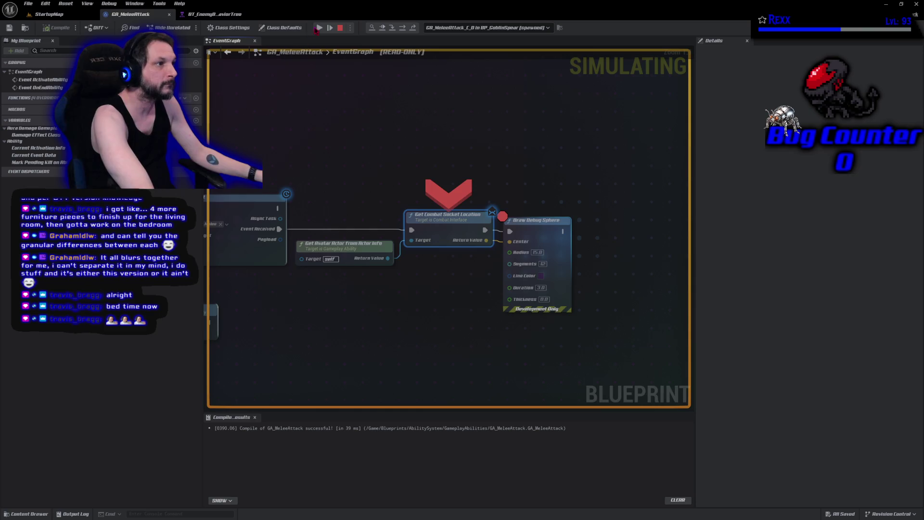
{"action": "left_click", "coordinate": [319, 28]}
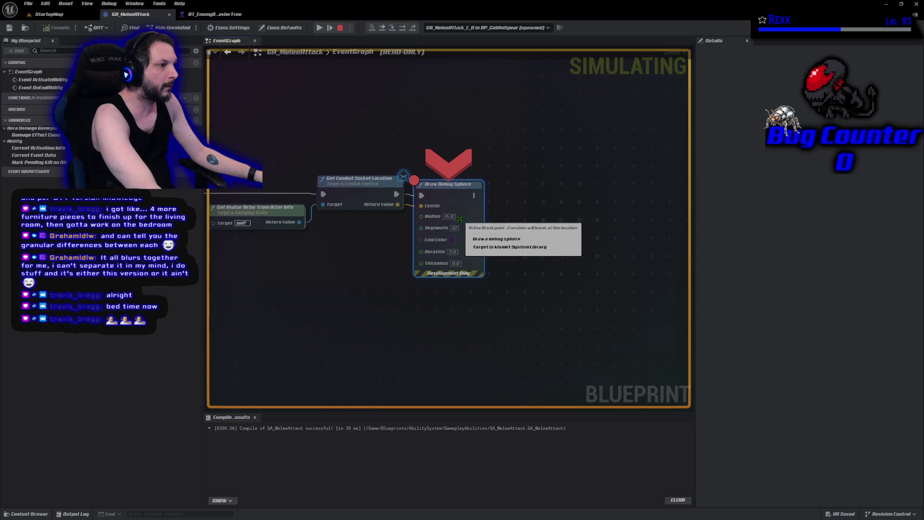
{"action": "left_click", "coordinate": [322, 27]}
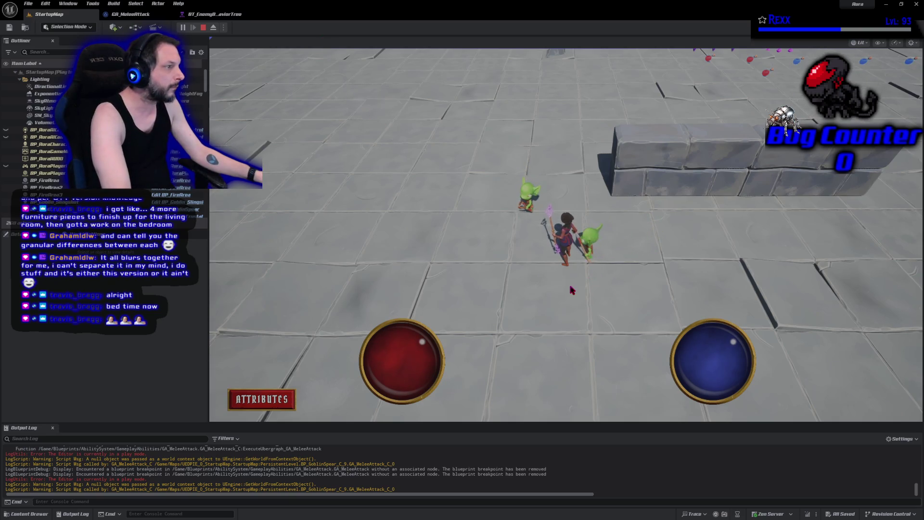
{"action": "key", "text": "Escape"}
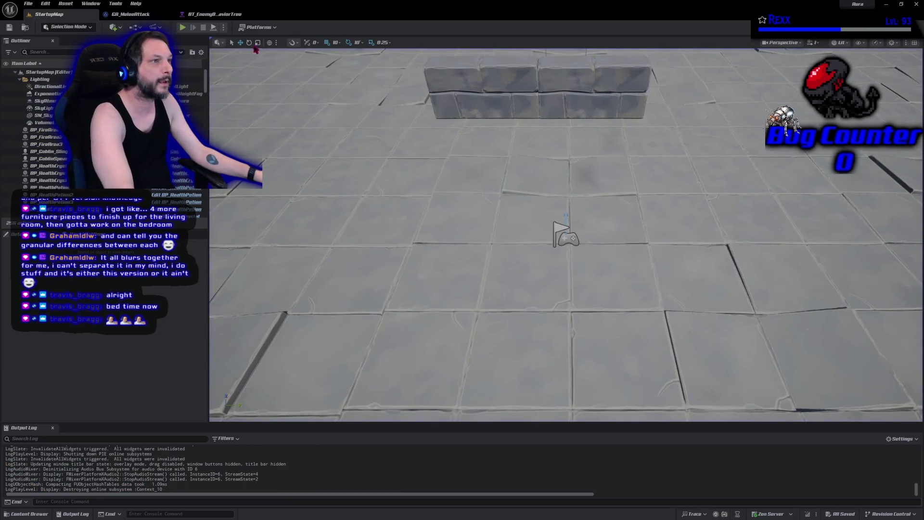
Brighten the debug sphere's purple line colour slightly and save GA_MeleeAttack.
{"action": "left_click", "coordinate": [214, 15]}
{"action": "left_click", "coordinate": [126, 16]}
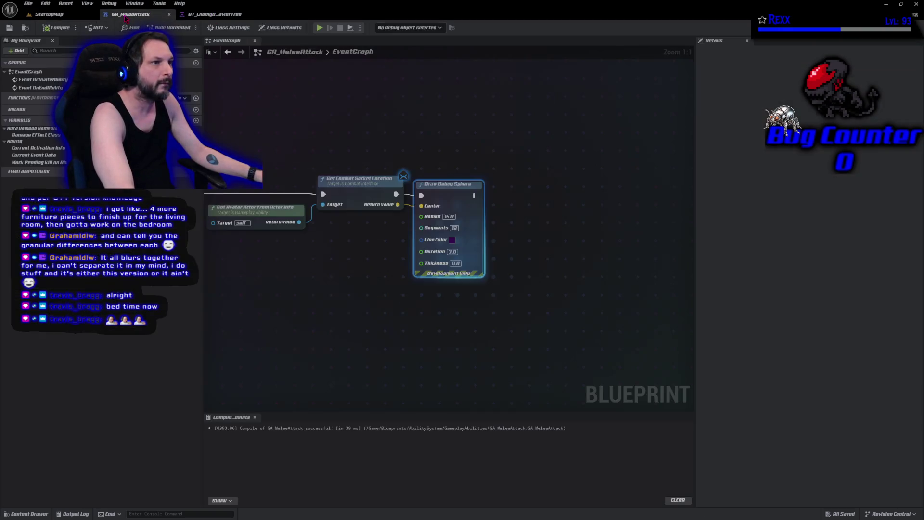
{"action": "left_click", "coordinate": [453, 240]}
{"action": "left_click_drag", "start_coordinate": [562, 326], "coordinate": [563, 322]}
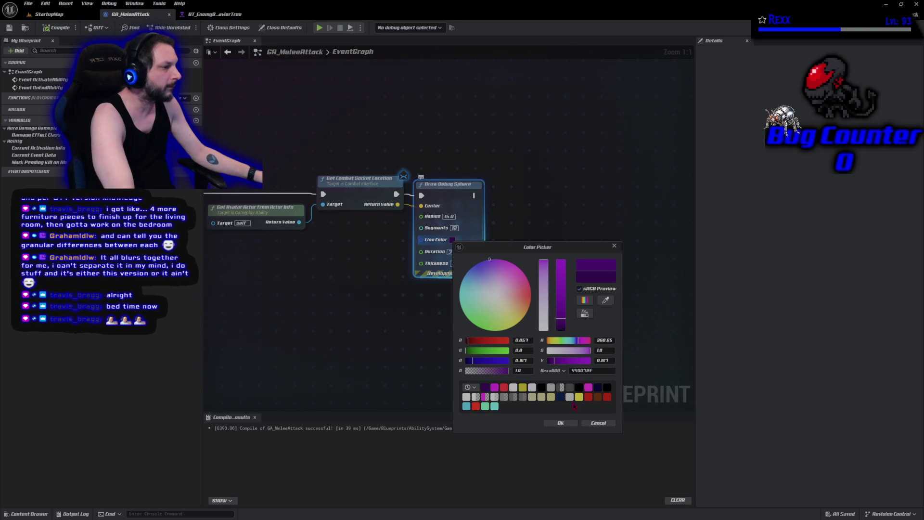
{"action": "left_click", "coordinate": [561, 423]}
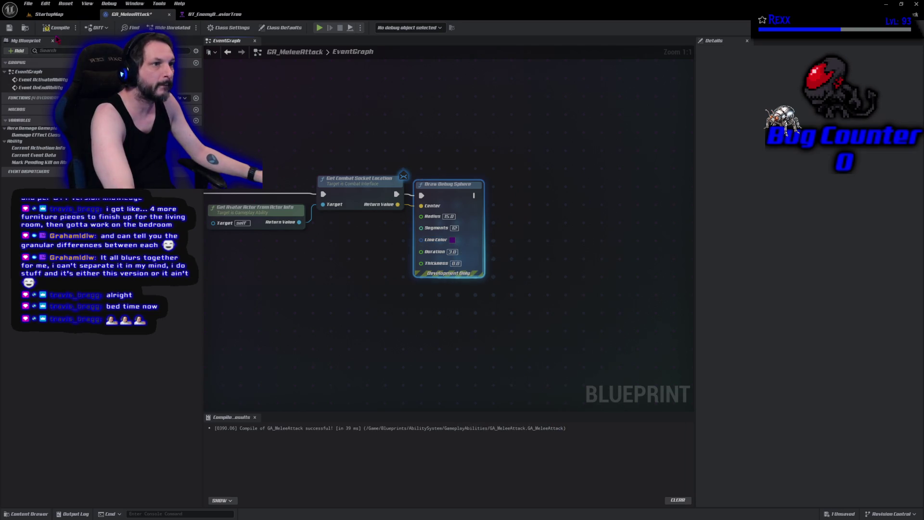
{"action": "key", "text": "ctrl+s"}
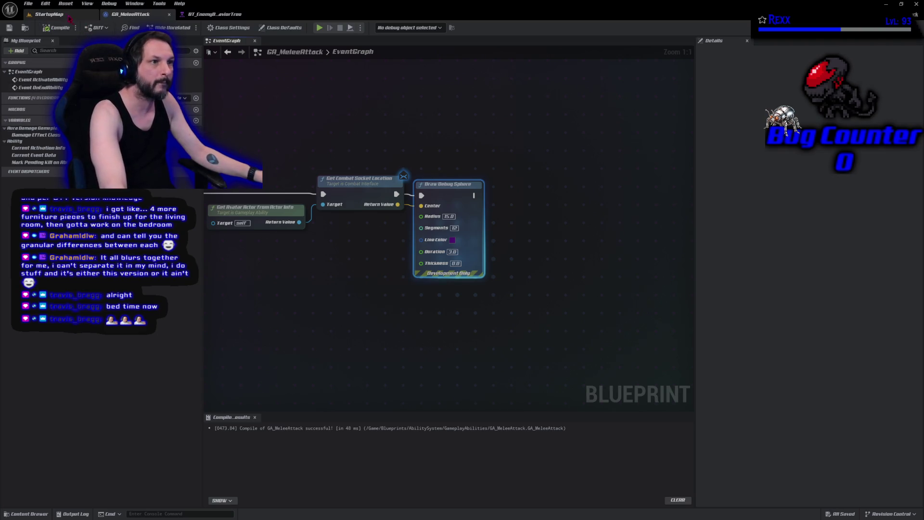
Playtest StartupMap by moving toward the goblins, then return to the event graph.
{"action": "left_click", "coordinate": [48, 13]}
{"action": "left_click", "coordinate": [183, 27]}
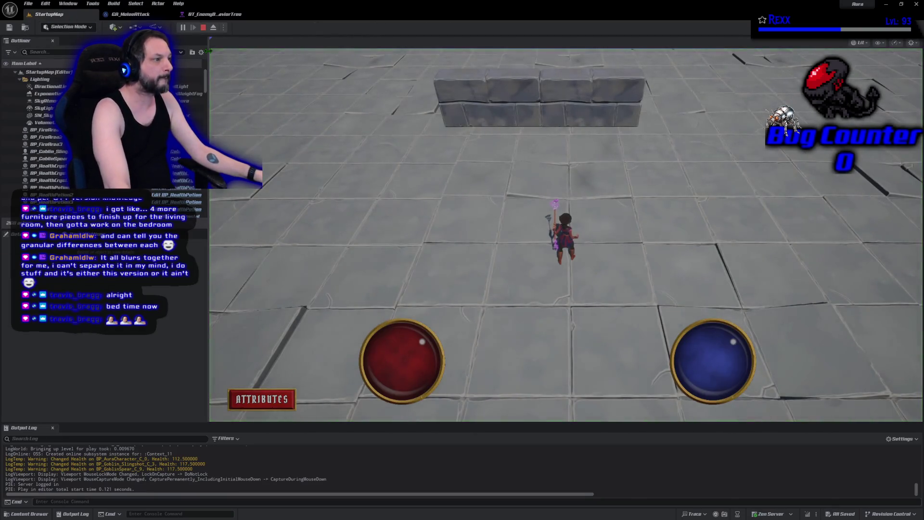
{"action": "key", "text": "a"}
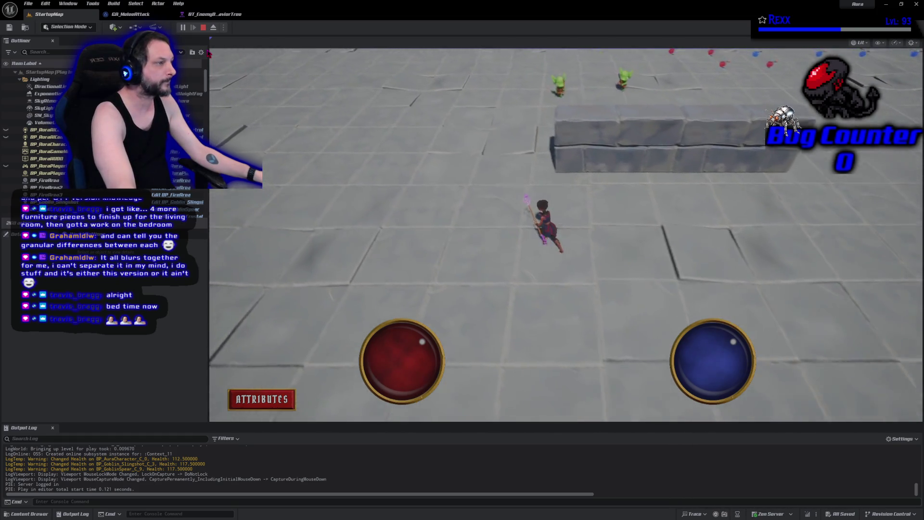
{"action": "key", "text": "a"}
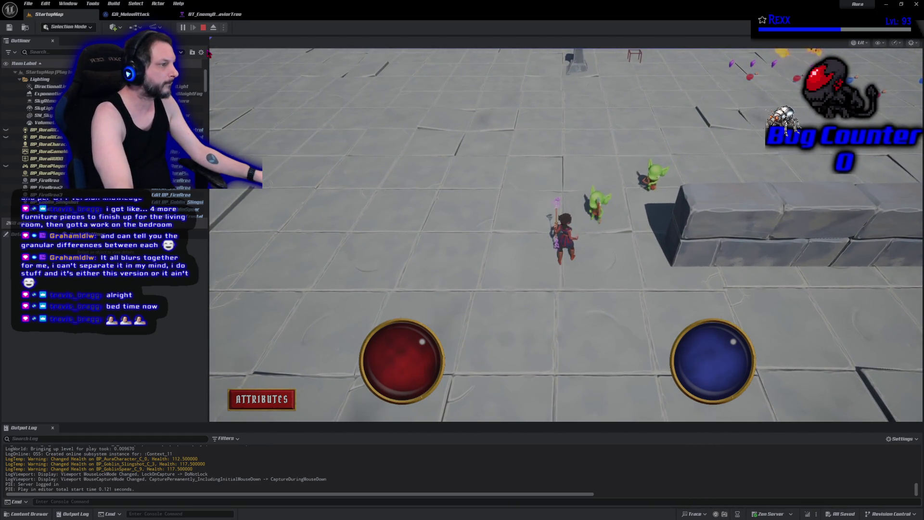
{"action": "key", "text": "s"}
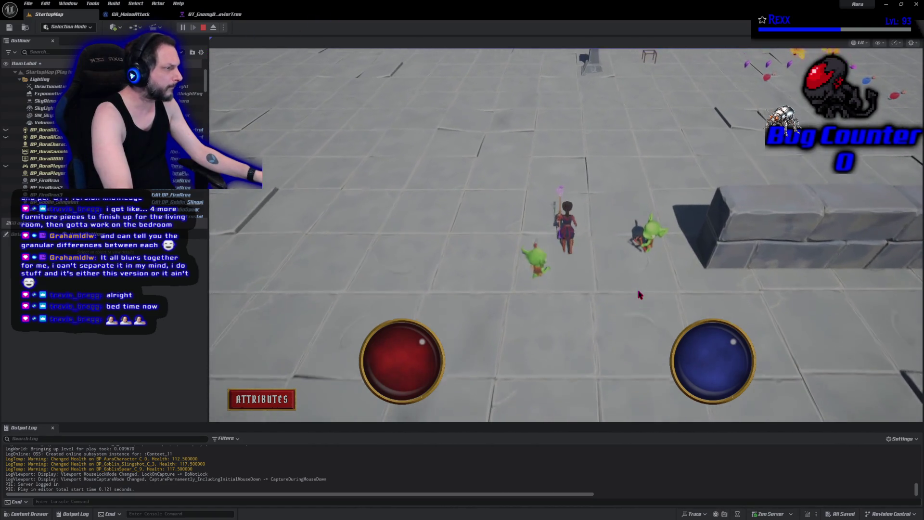
{"action": "key", "text": "Escape"}
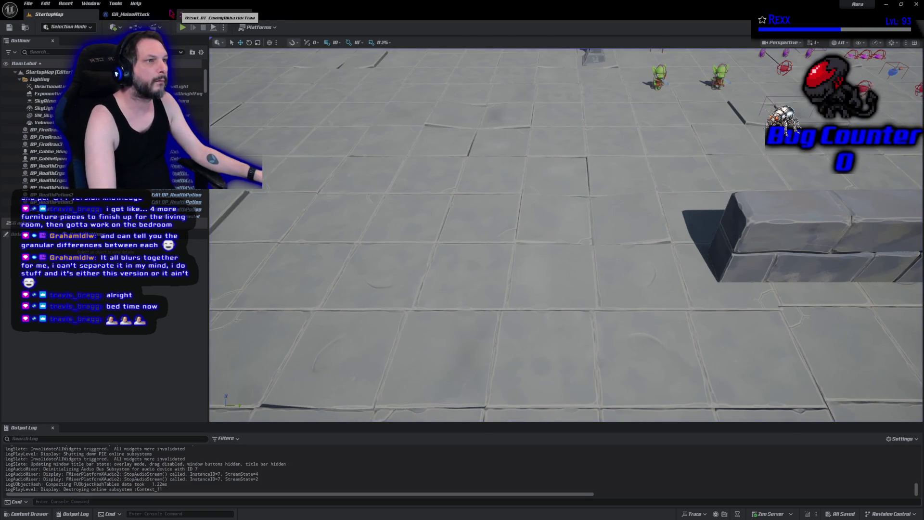
{"action": "left_click", "coordinate": [144, 14]}
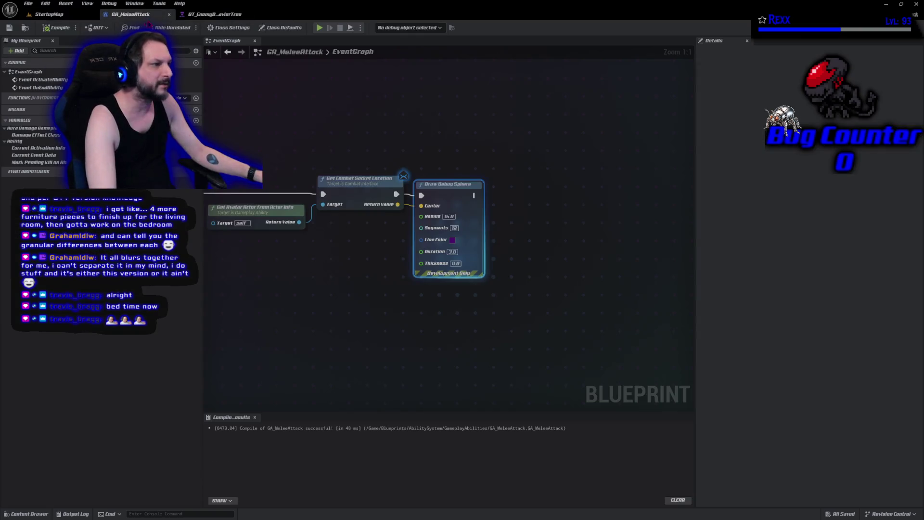
Push the purple line colour to full brightness, save and playtest it.
{"action": "left_click", "coordinate": [453, 240]}
{"action": "left_click_drag", "start_coordinate": [562, 299], "coordinate": [567, 236]}
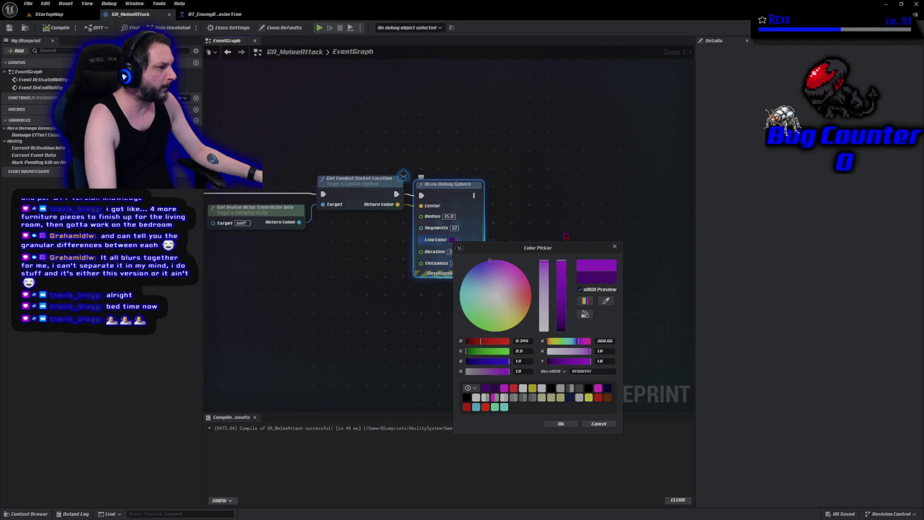
{"action": "left_click", "coordinate": [569, 426]}
{"action": "key", "text": "ctrl+s"}
{"action": "left_click", "coordinate": [319, 28]}
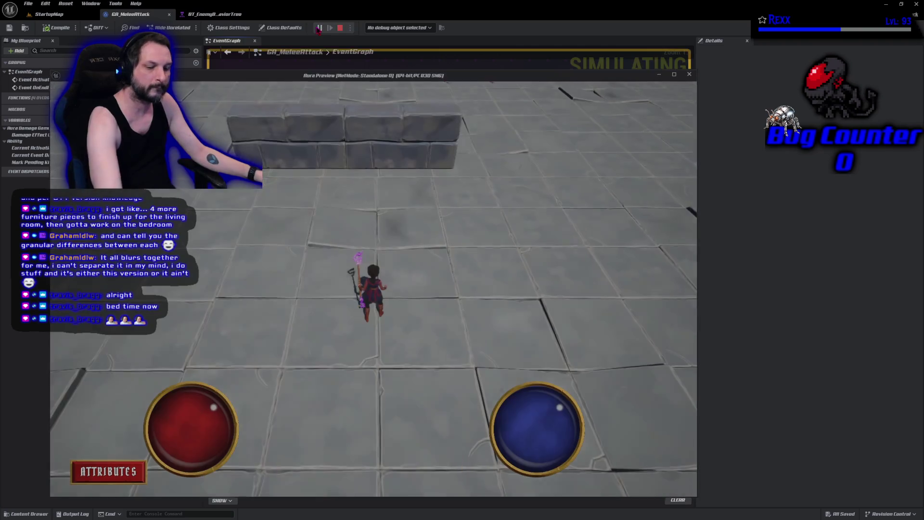
{"action": "key", "text": "w"}
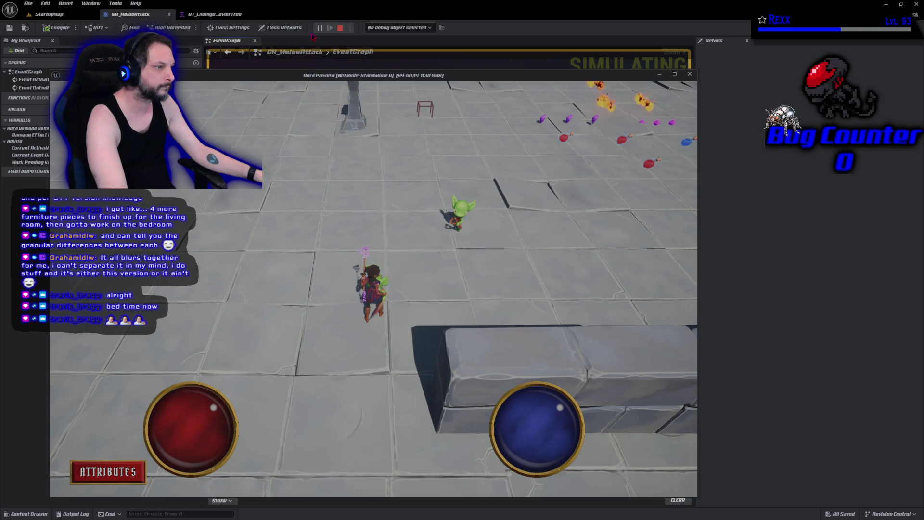
{"action": "key", "text": "Escape"}
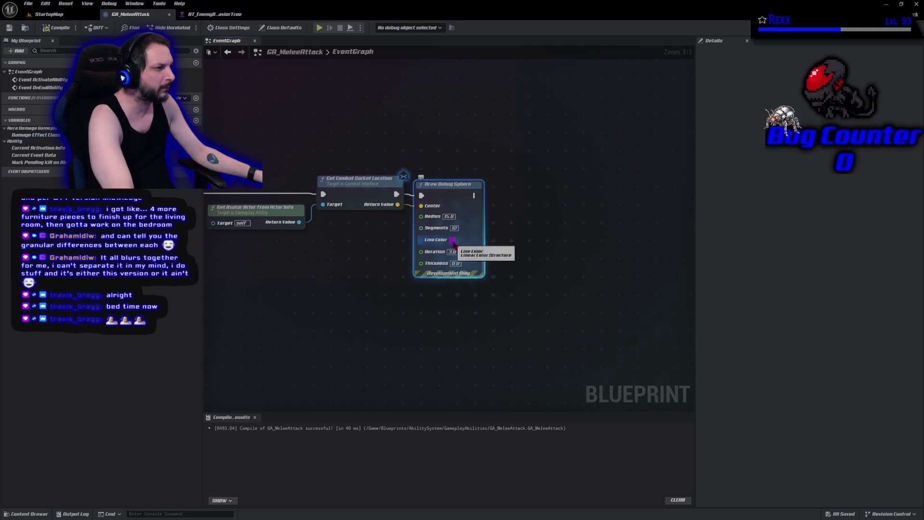
Change the line colour to yellow and playtest it against the goblins.
{"action": "left_click", "coordinate": [453, 240]}
{"action": "left_click_drag", "start_coordinate": [477, 316], "coordinate": [532, 291]}
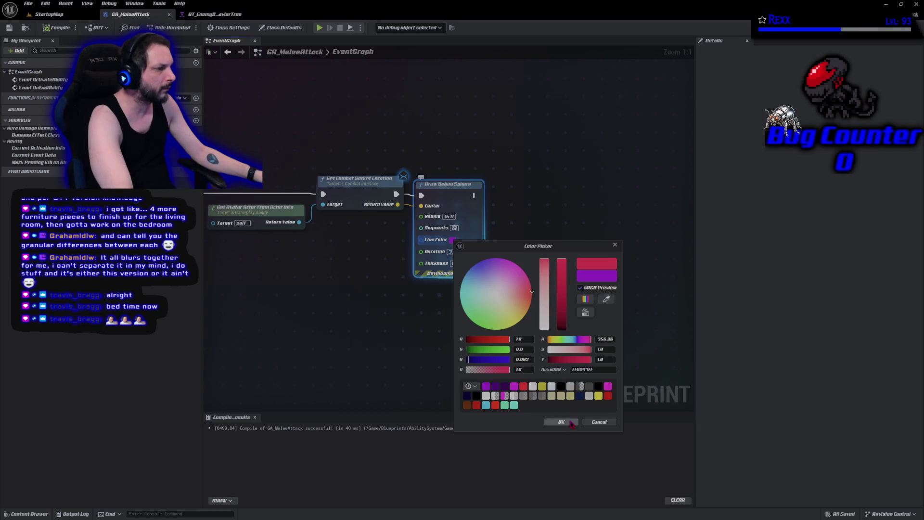
{"action": "left_click", "coordinate": [512, 323]}
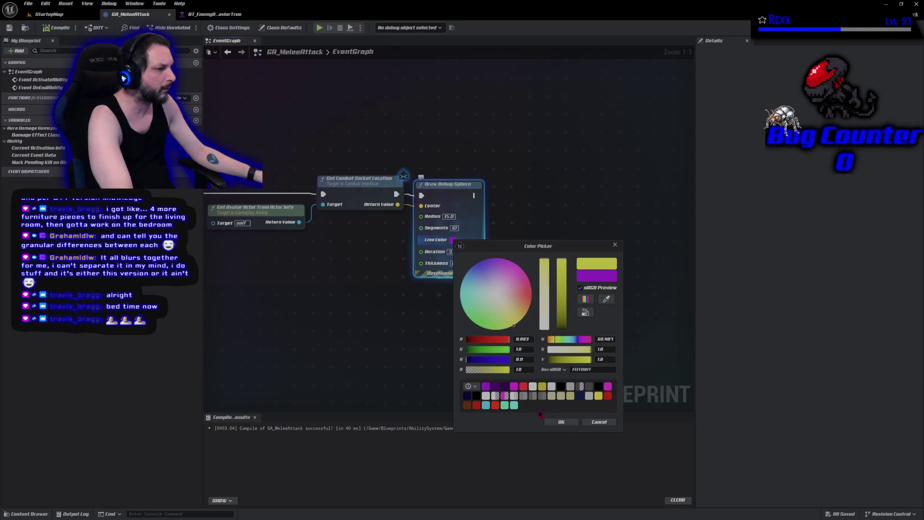
{"action": "left_click", "coordinate": [559, 422]}
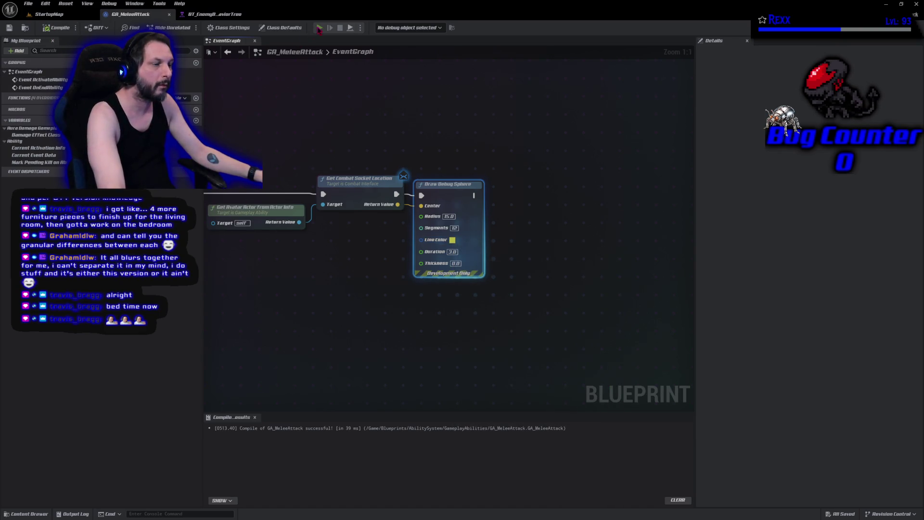
{"action": "left_click", "coordinate": [319, 27]}
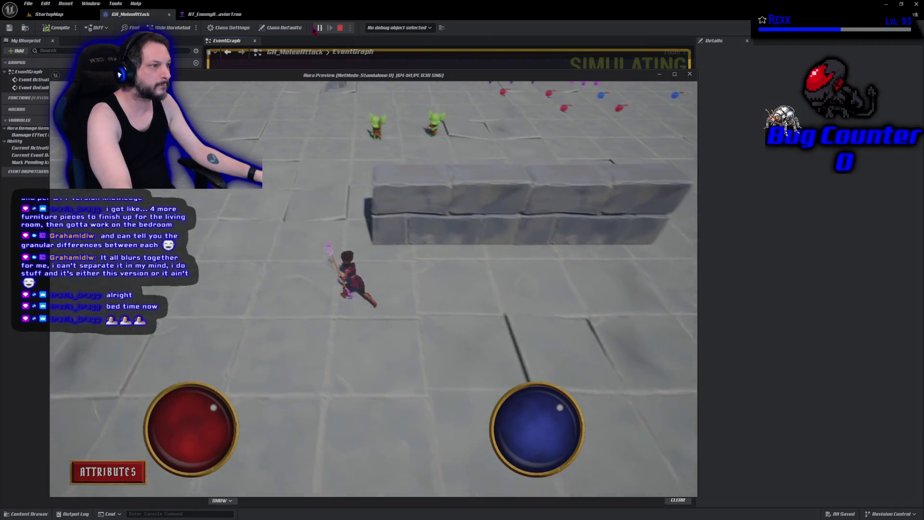
{"action": "key", "text": "w"}
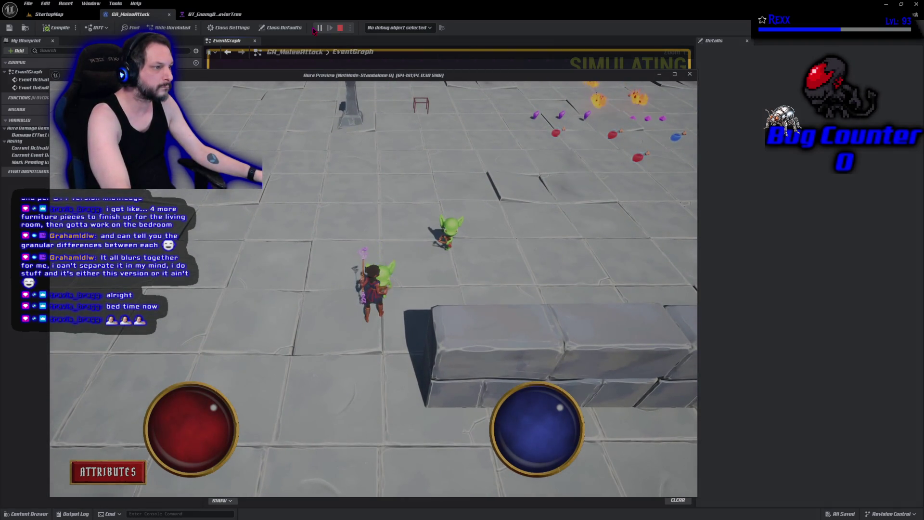
{"action": "key", "text": "a"}
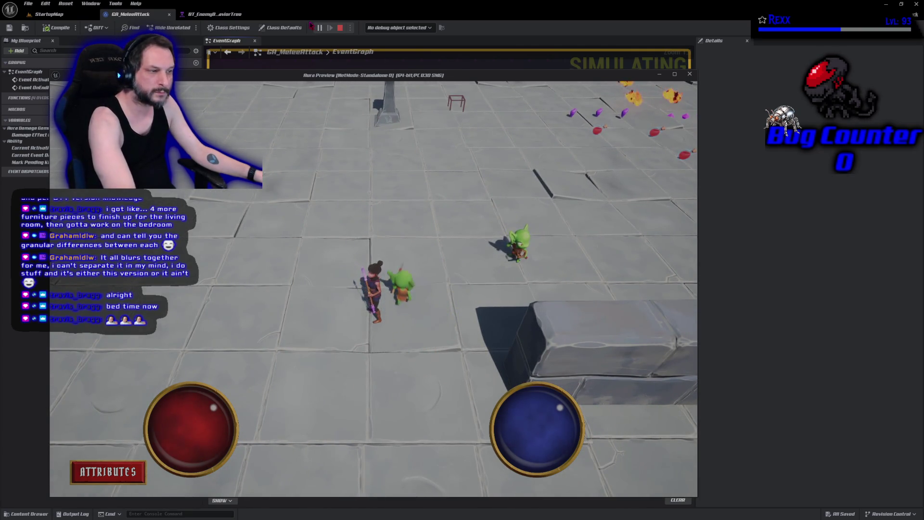
{"action": "key", "text": "Escape"}
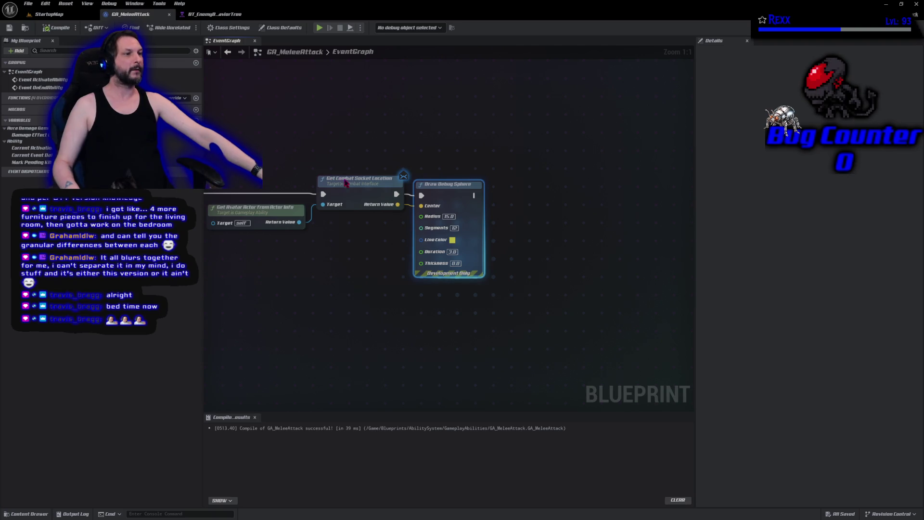
Move End Ability right after Draw Debug Sphere, save GA_MeleeAttack, and start a playtest.
{"action": "key", "text": "Home"}
{"action": "mouse_move", "coordinate": [260, 333]}
{"action": "left_mouse_down"}
{"action": "mouse_move", "coordinate": [693, 268]}
{"action": "mouse_move", "coordinate": [398, 239]}
{"action": "left_mouse_up"}
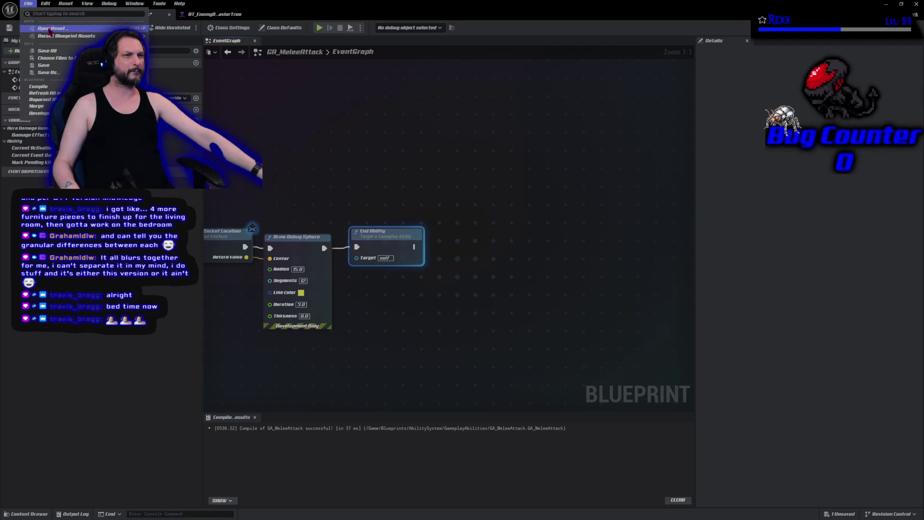
{"action": "key", "text": "ctrl+s"}
{"action": "left_click", "coordinate": [319, 28]}
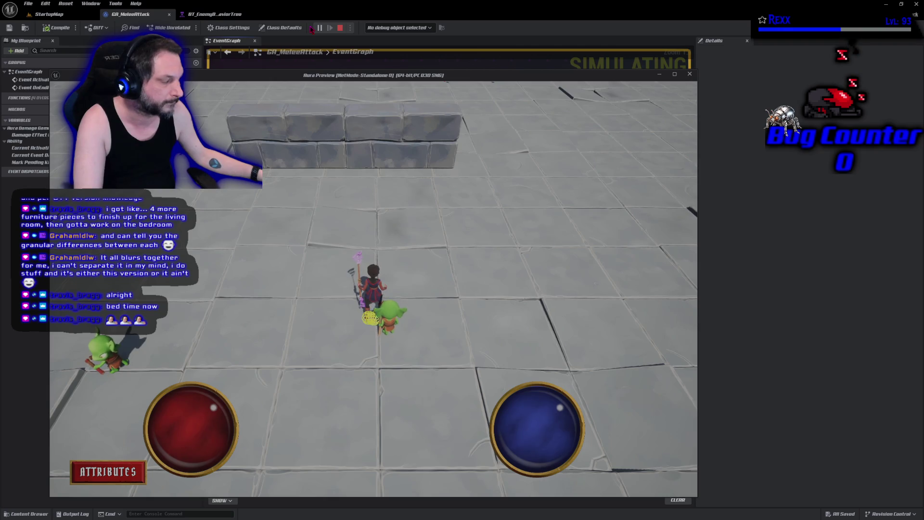
End the Play-In-Editor session with Esc and return to the GA_MeleeAttack graph.
{"action": "key", "text": "Escape"}
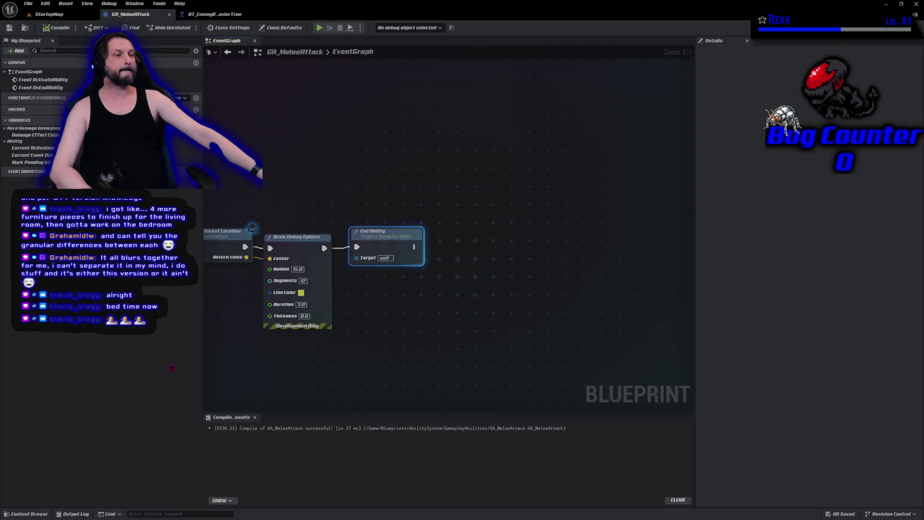
Open BP_GoblinSpear from the Actor > Character > Goblin_Spear content folder.
{"action": "left_click", "coordinate": [27, 514]}
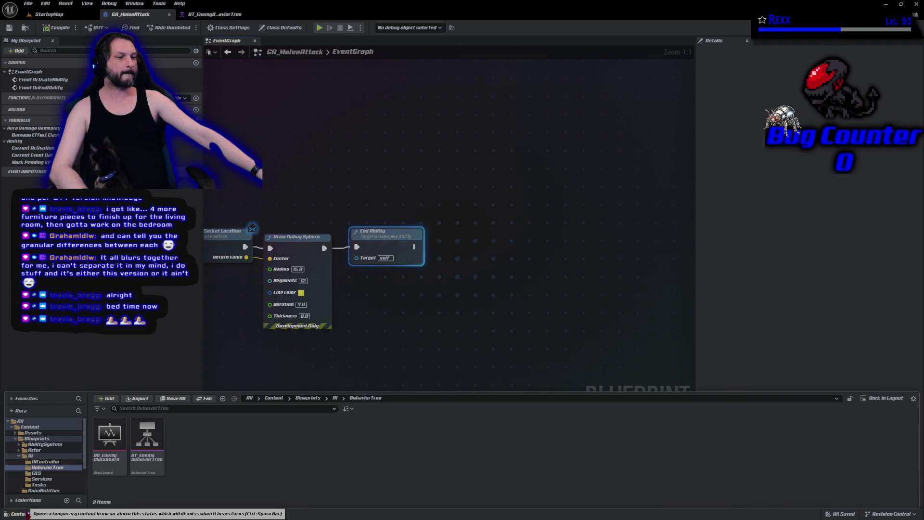
{"action": "left_click", "coordinate": [54, 455]}
{"action": "scroll", "coordinate": [48, 465], "scroll_direction": "down", "scroll_amount": 2}
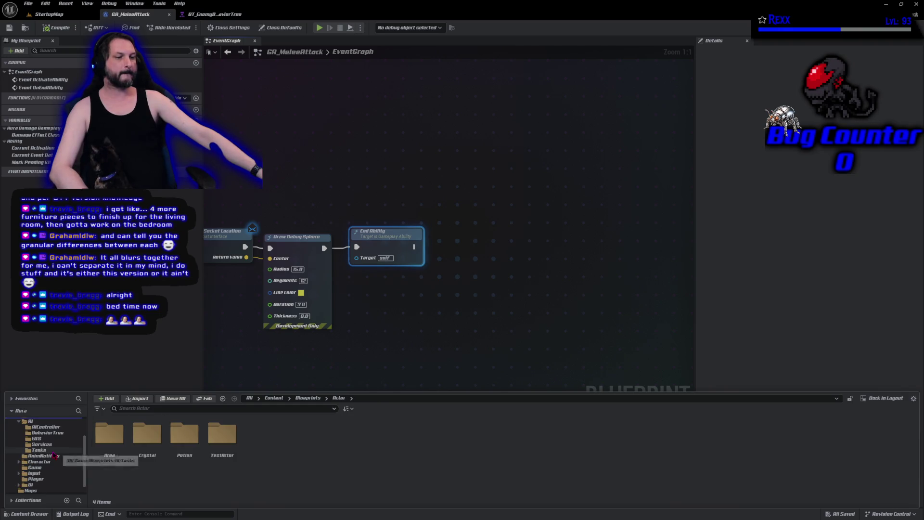
{"action": "left_click", "coordinate": [47, 463]}
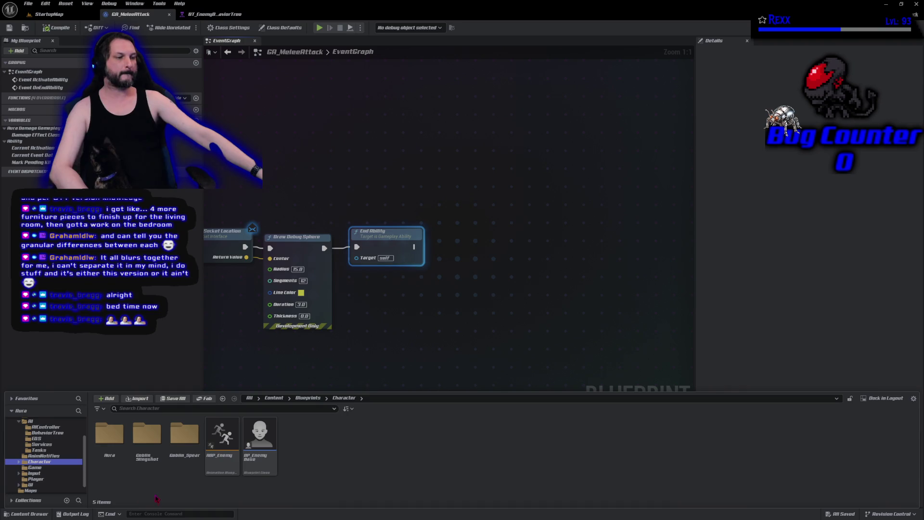
{"action": "double_click", "coordinate": [190, 453]}
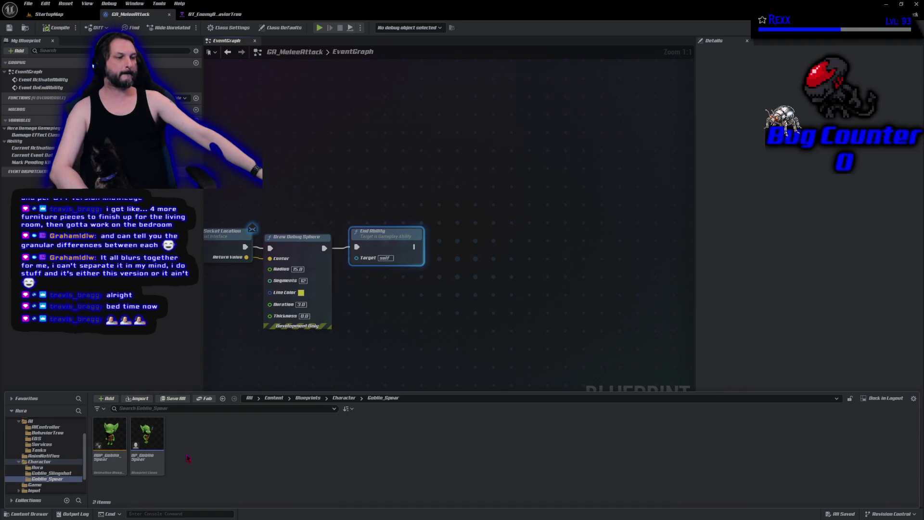
{"action": "double_click", "coordinate": [149, 449]}
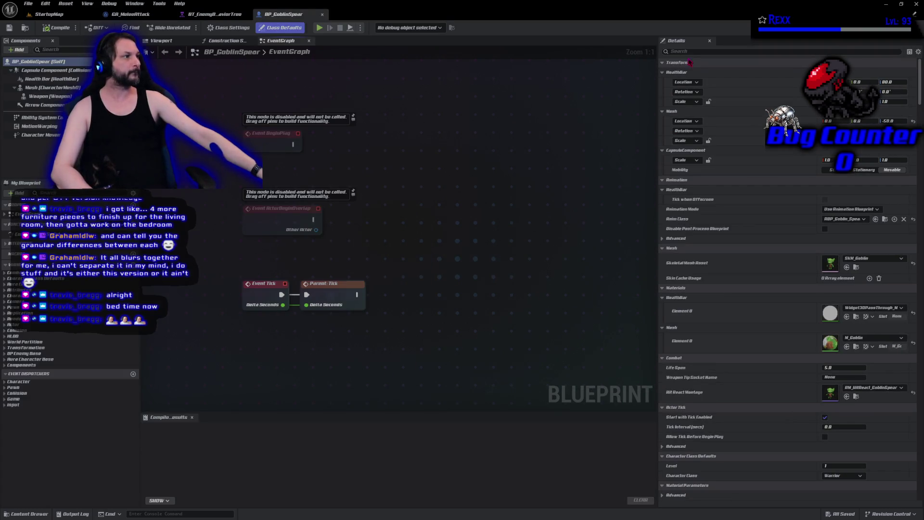
Find the 'tip' property in Details and set the Weapon Tip Socket Name.
{"action": "type", "text": "tip"}
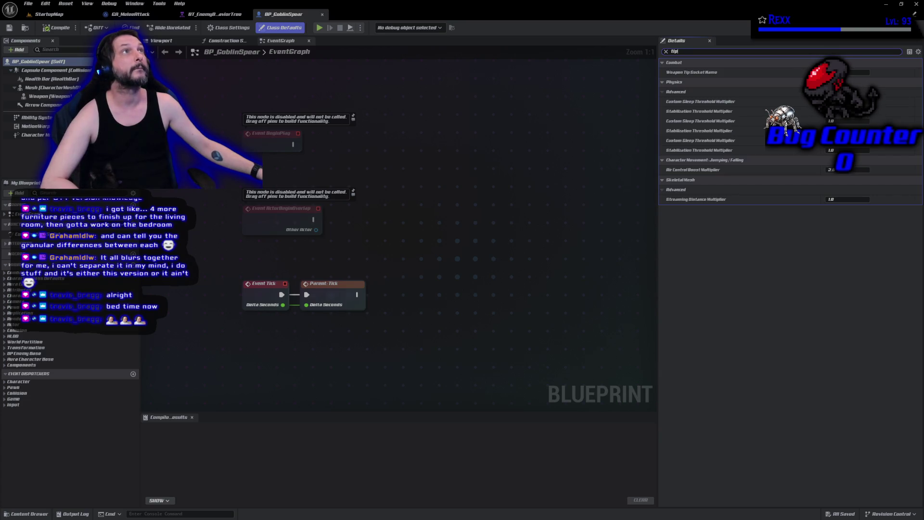
{"action": "left_click", "coordinate": [860, 72]}
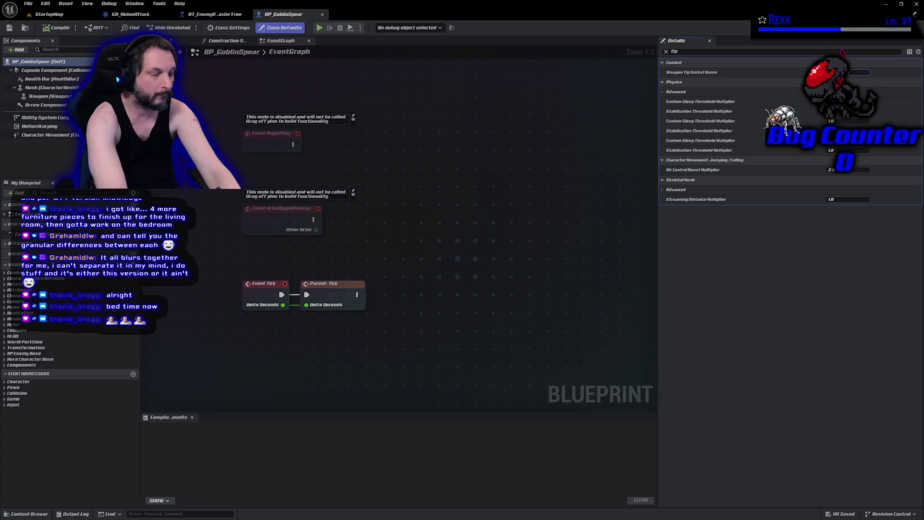
{"action": "key", "text": "Return"}
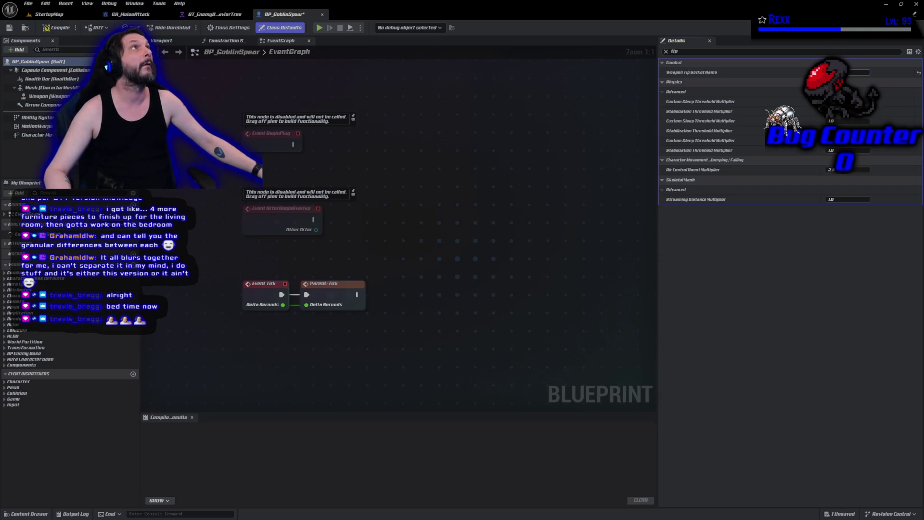
Compile and save BP_GoblinSpear, then play the StartupMap level.
{"action": "left_click", "coordinate": [48, 28]}
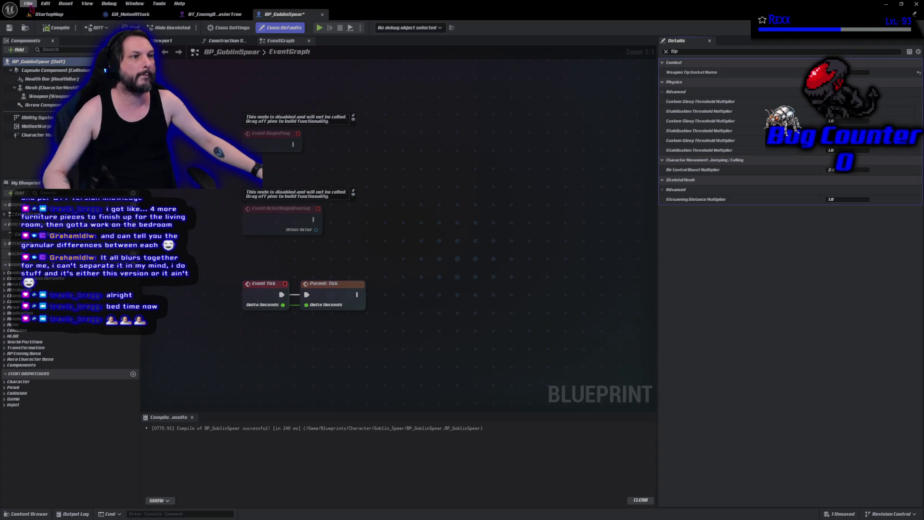
{"action": "left_click", "coordinate": [29, 4]}
{"action": "left_click", "coordinate": [47, 50]}
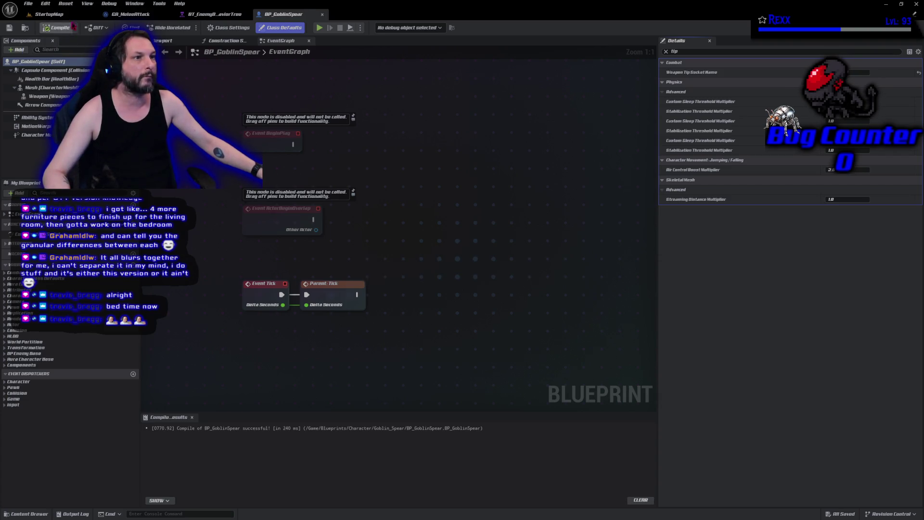
{"action": "left_click", "coordinate": [49, 14]}
{"action": "left_click", "coordinate": [183, 28]}
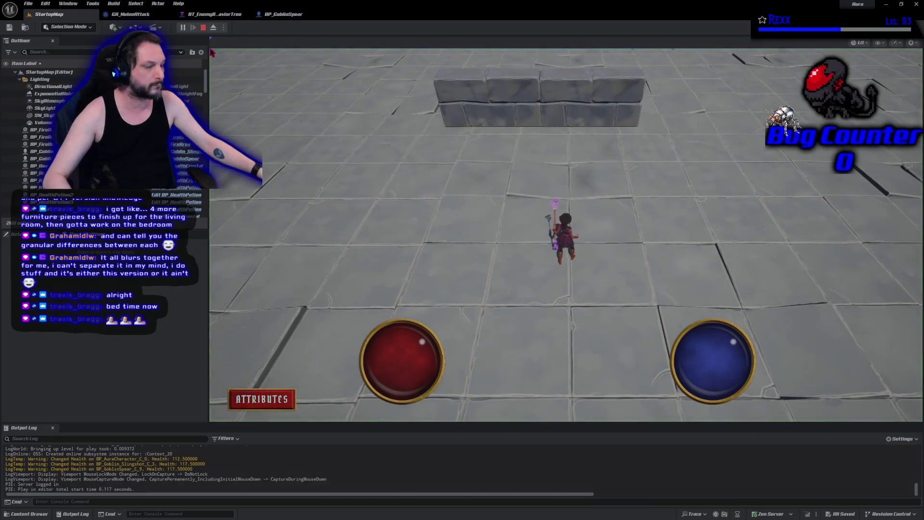
Walk the character toward the goblins during the playtest, then stop it.
{"action": "key", "text": "w"}
{"action": "key", "text": "a"}
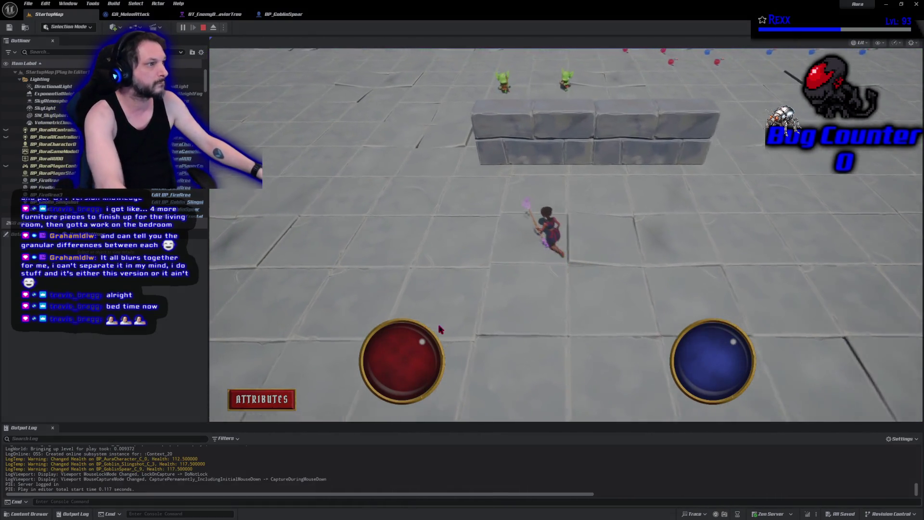
{"action": "key", "text": "w"}
{"action": "key", "text": "a"}
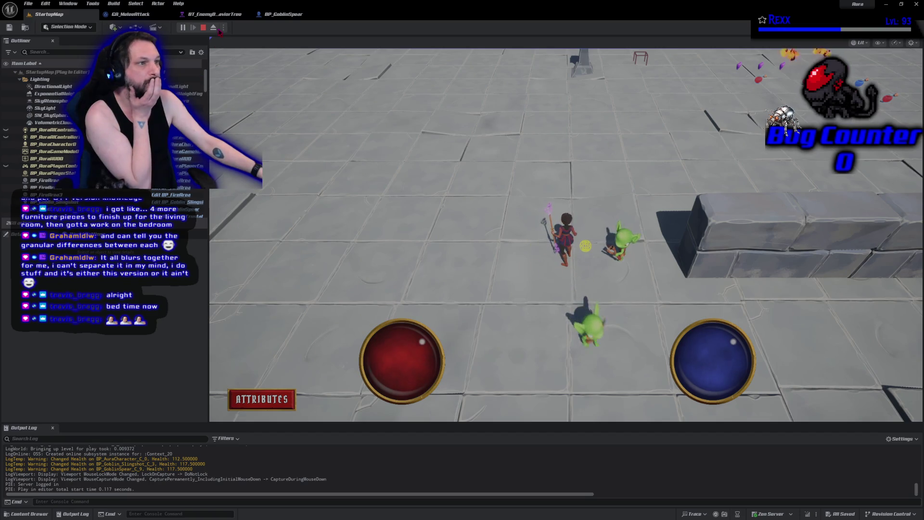
{"action": "key", "text": "Escape"}
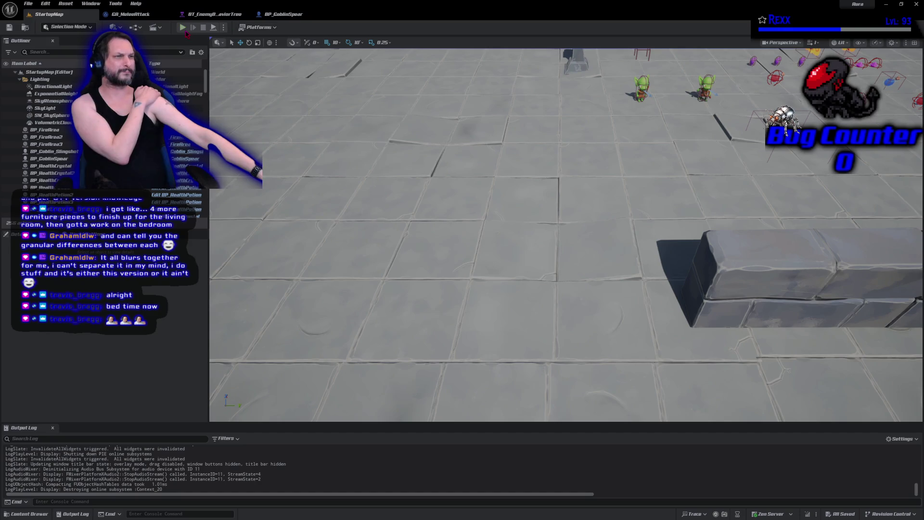
Replay, run the character across the arena past the wall, stop, and view BT_EnemyBehaviorTree.
{"action": "left_click", "coordinate": [183, 28]}
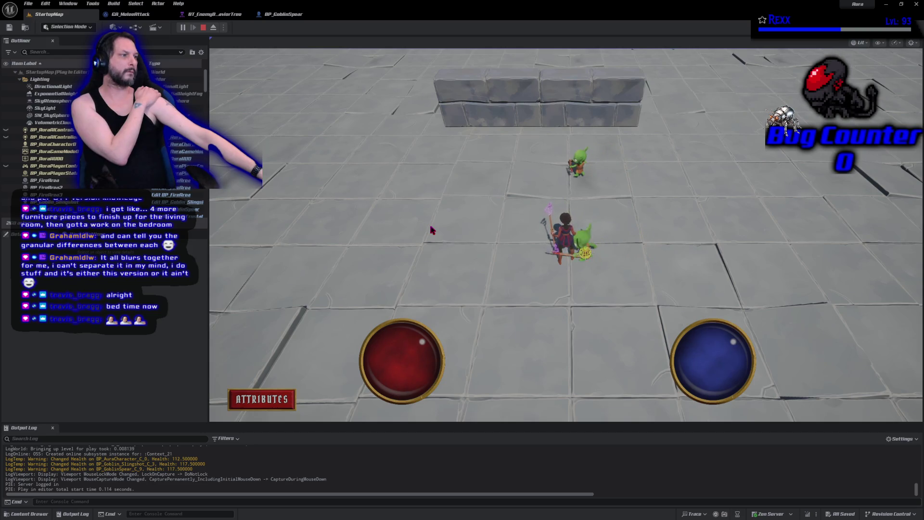
{"action": "left_click", "coordinate": [431, 230]}
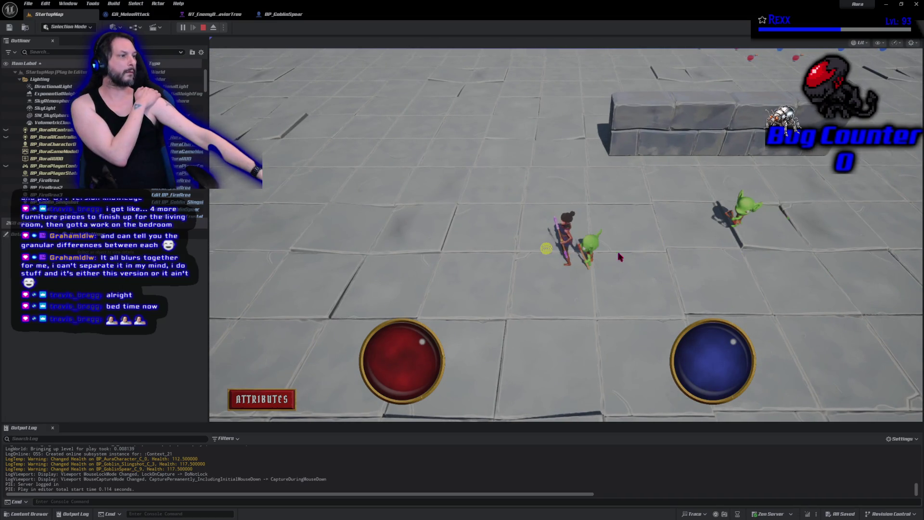
{"action": "left_click", "coordinate": [593, 210]}
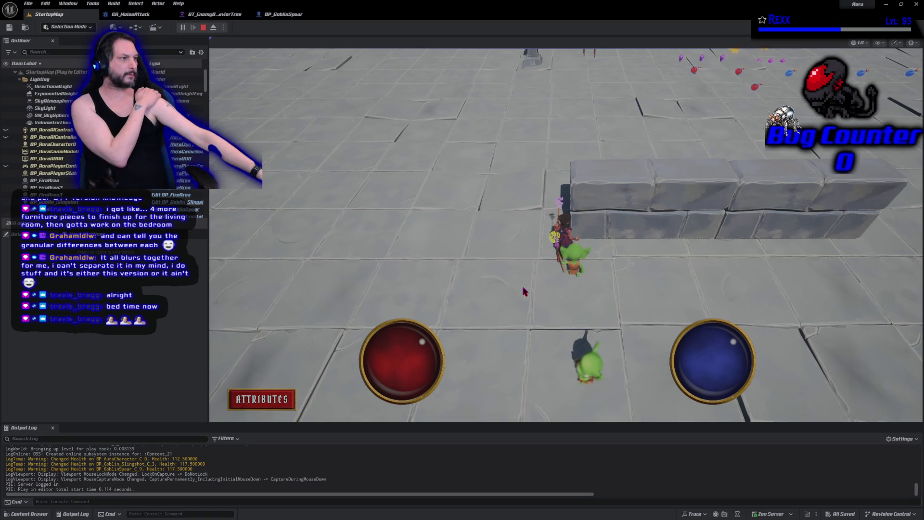
{"action": "left_click", "coordinate": [205, 28]}
{"action": "left_click", "coordinate": [215, 17]}
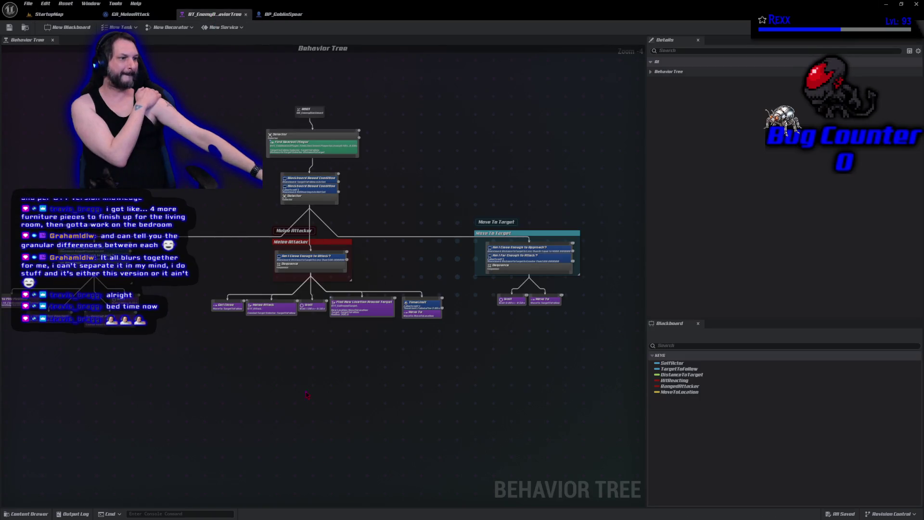
Set the Get Close node's acceptable radius to 10 and save the behavior tree.
{"action": "scroll", "coordinate": [294, 330], "scroll_direction": "up", "scroll_amount": 3}
{"action": "left_click", "coordinate": [180, 277]}
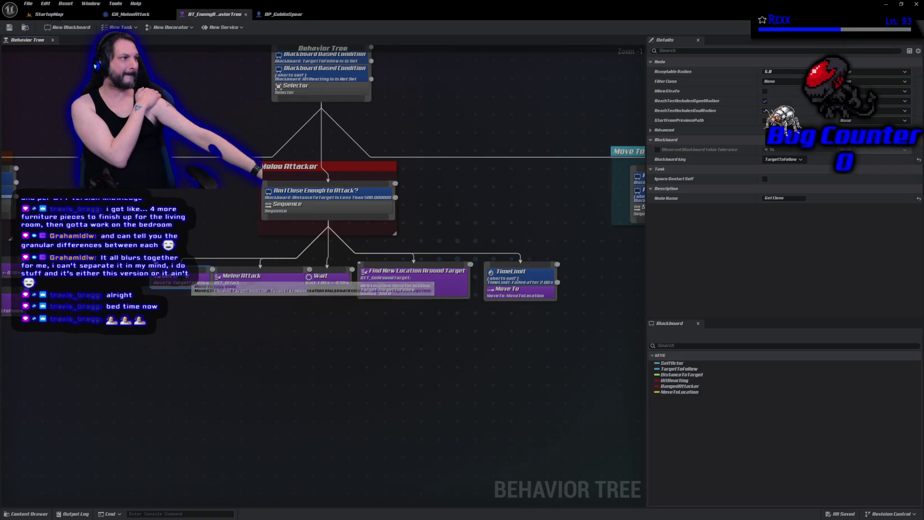
{"action": "left_click", "coordinate": [771, 71]}
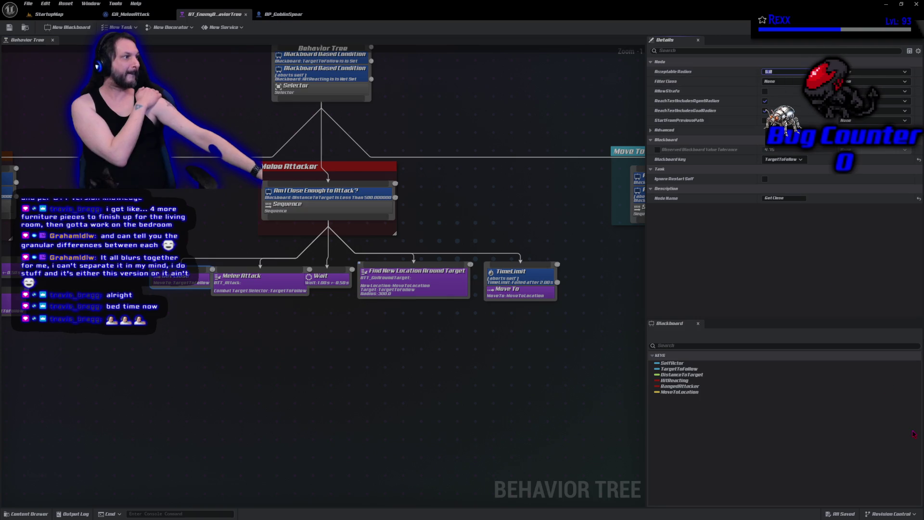
{"action": "type", "text": "10"}
{"action": "key", "text": "Return"}
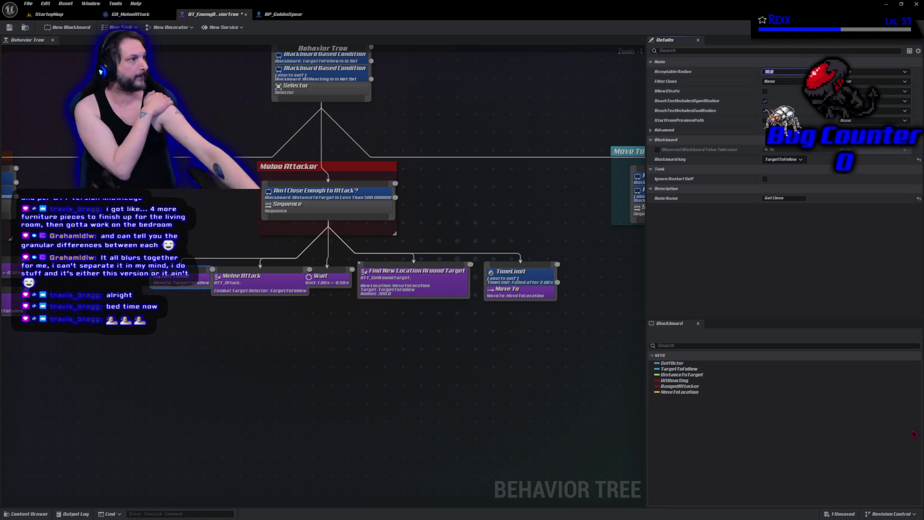
{"action": "left_click", "coordinate": [9, 27]}
Playtest StartupMap with the radius of 10, then stop.
{"action": "left_click", "coordinate": [48, 14]}
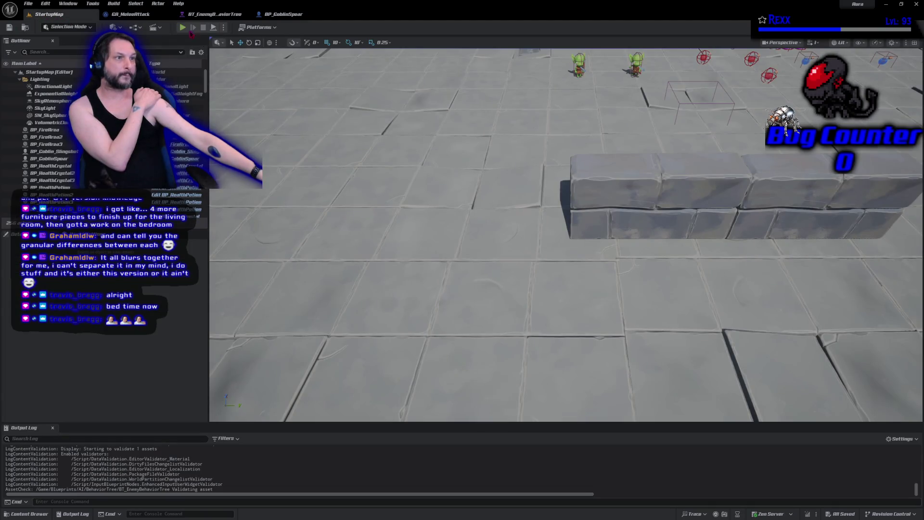
{"action": "left_click", "coordinate": [183, 28]}
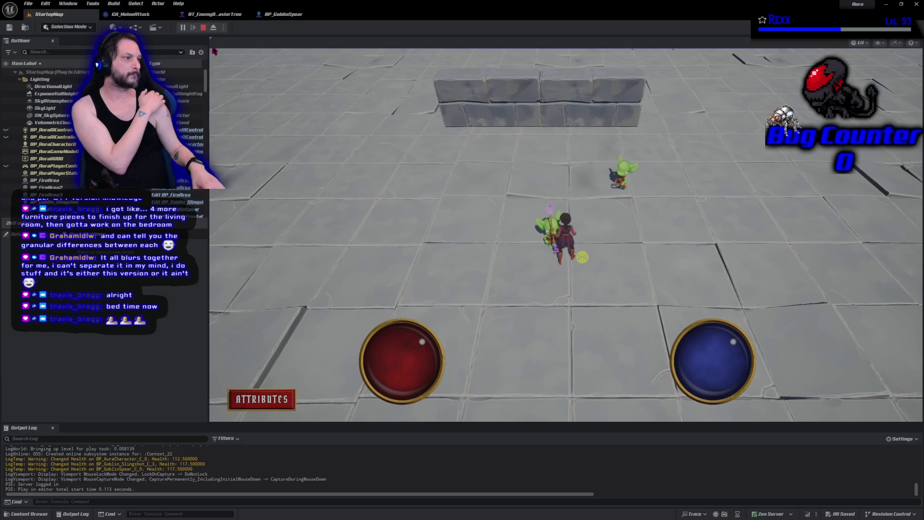
{"action": "left_click", "coordinate": [205, 28]}
Change the acceptable radius to 50 and playtest StartupMap again.
{"action": "left_click", "coordinate": [214, 14]}
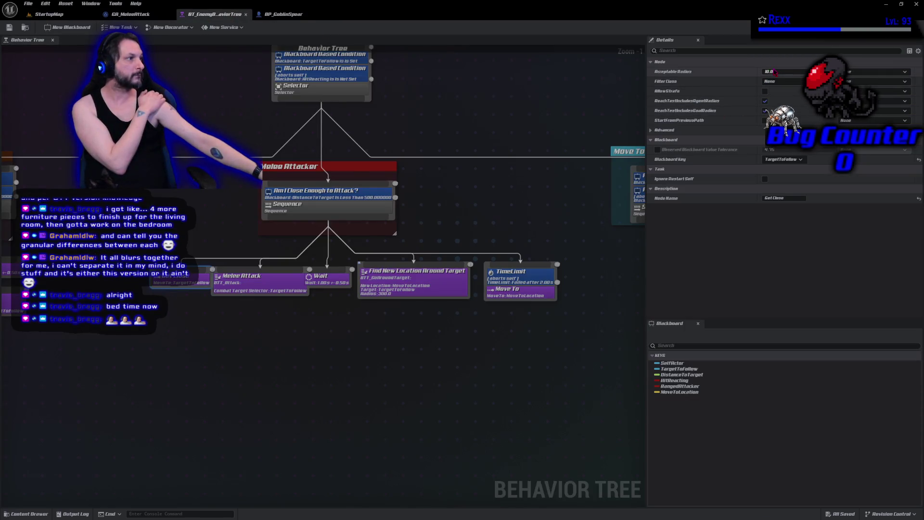
{"action": "type", "text": "50"}
{"action": "key", "text": "Return"}
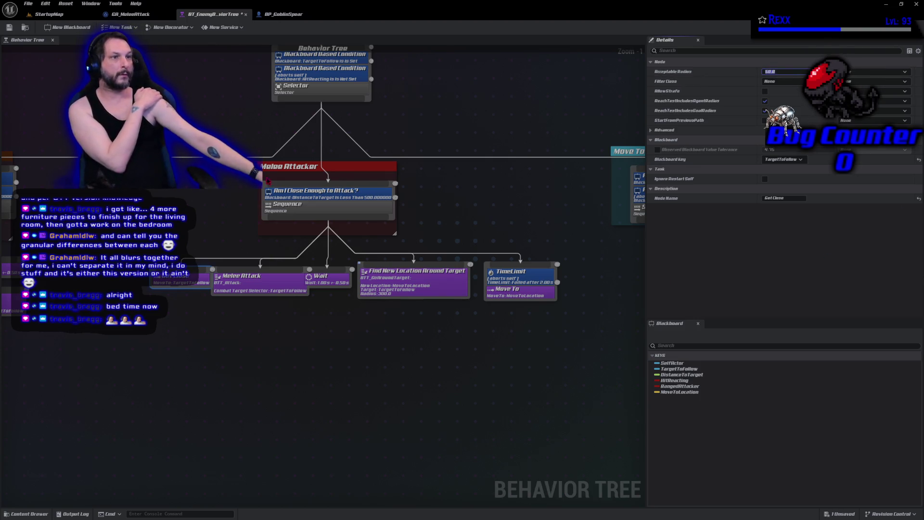
{"action": "left_click", "coordinate": [48, 14]}
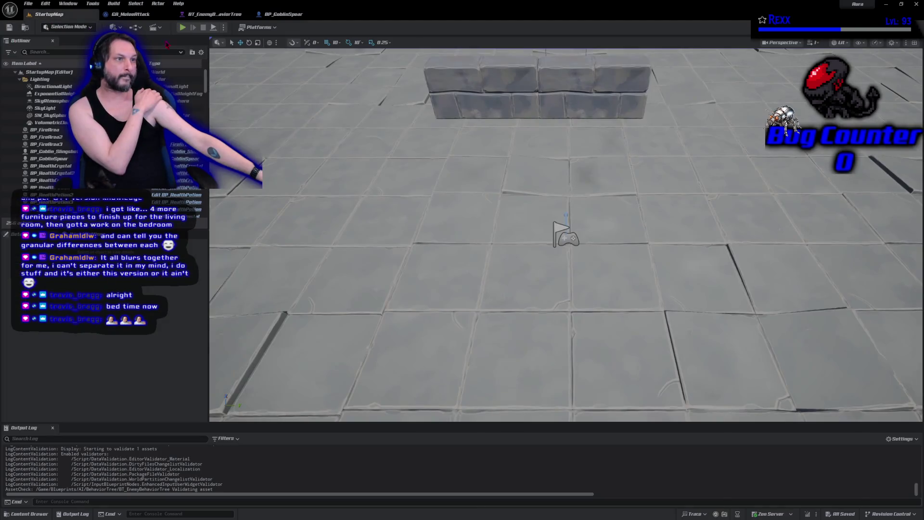
{"action": "left_click", "coordinate": [182, 27]}
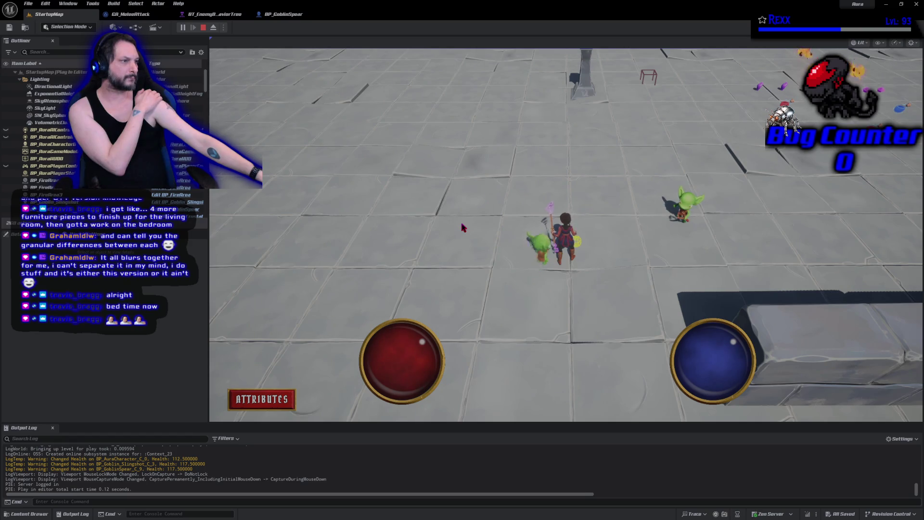
{"action": "left_click", "coordinate": [204, 28]}
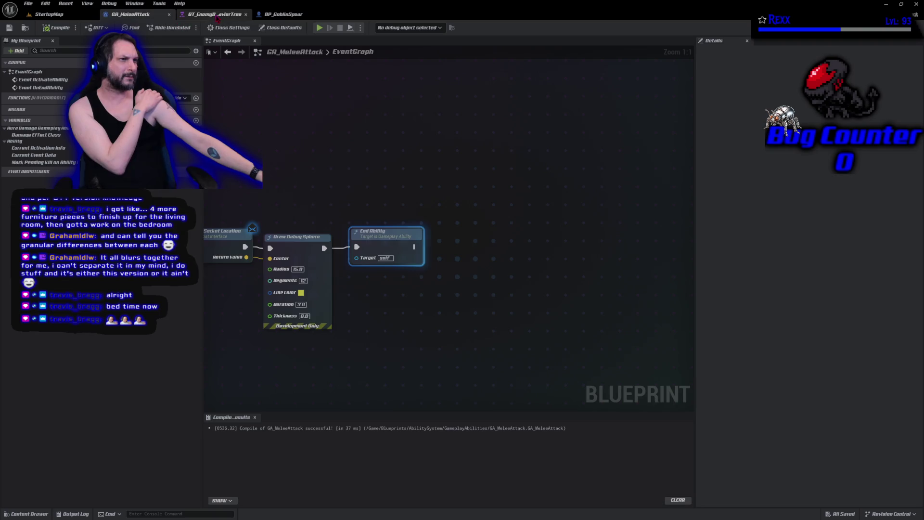
Raise the acceptable radius to 100 and playtest, walking the character toward the wall.
{"action": "left_click", "coordinate": [212, 14]}
{"action": "left_click", "coordinate": [698, 71]}
{"action": "type", "text": "100"}
{"action": "key", "text": "Return"}
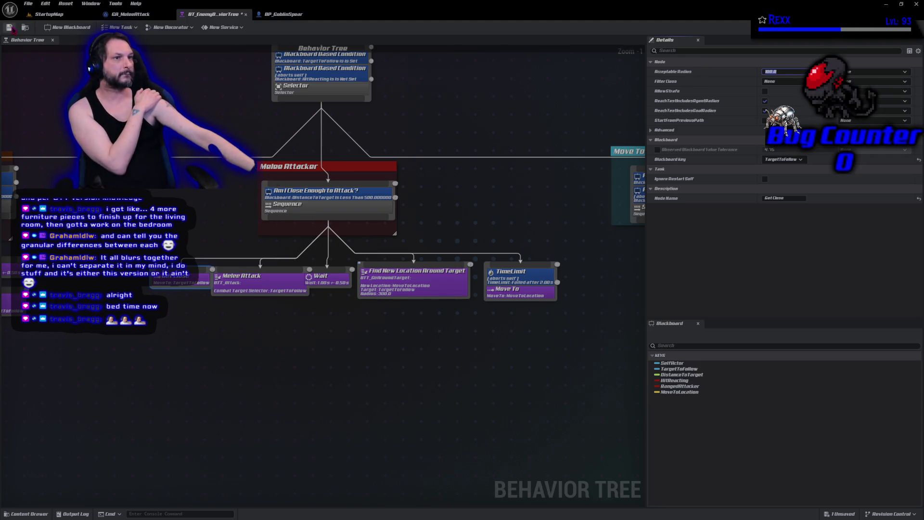
{"action": "left_click", "coordinate": [49, 14]}
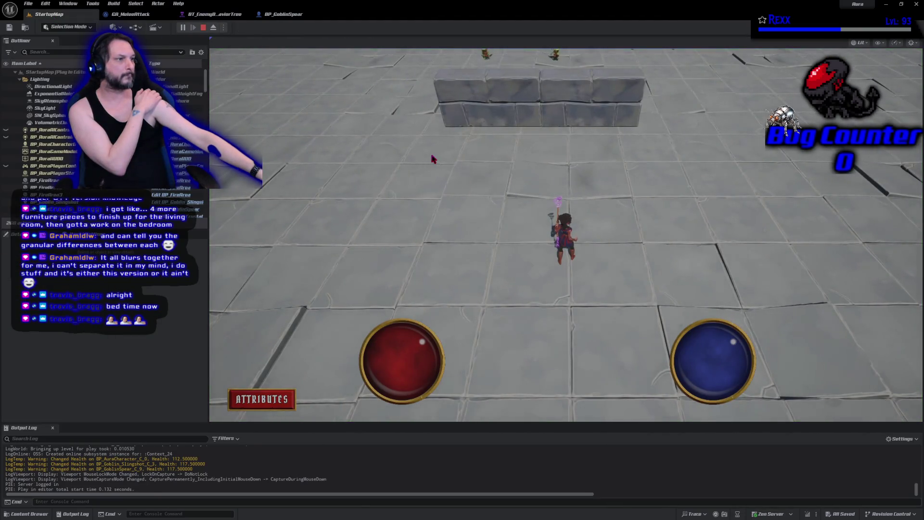
{"action": "key", "text": "w"}
{"action": "key", "text": "a"}
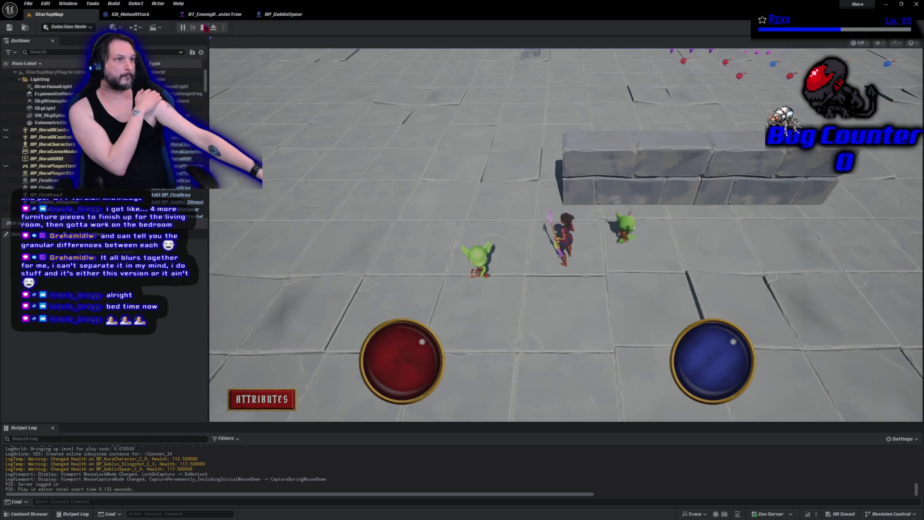
{"action": "key", "text": "Escape"}
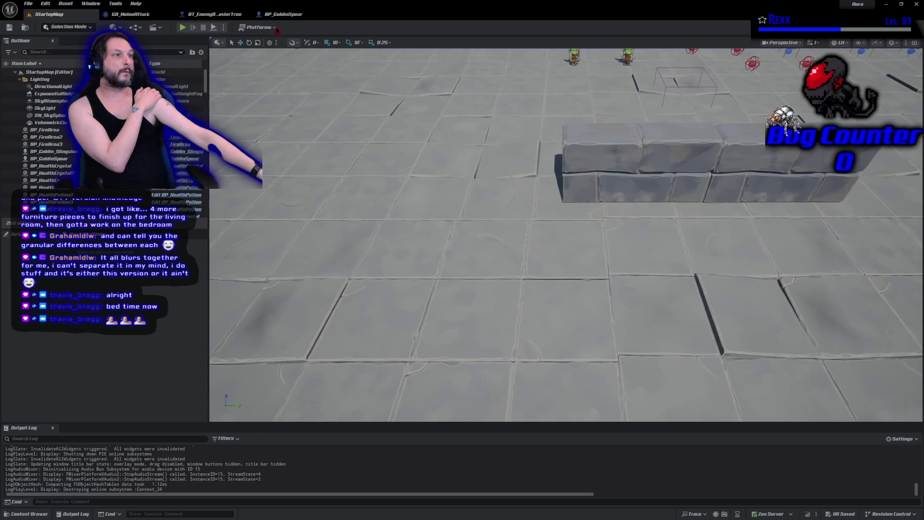
Set the acceptable radius to 175, save, and playtest with the character running at the goblins.
{"action": "left_click", "coordinate": [214, 14]}
{"action": "left_click", "coordinate": [780, 71]}
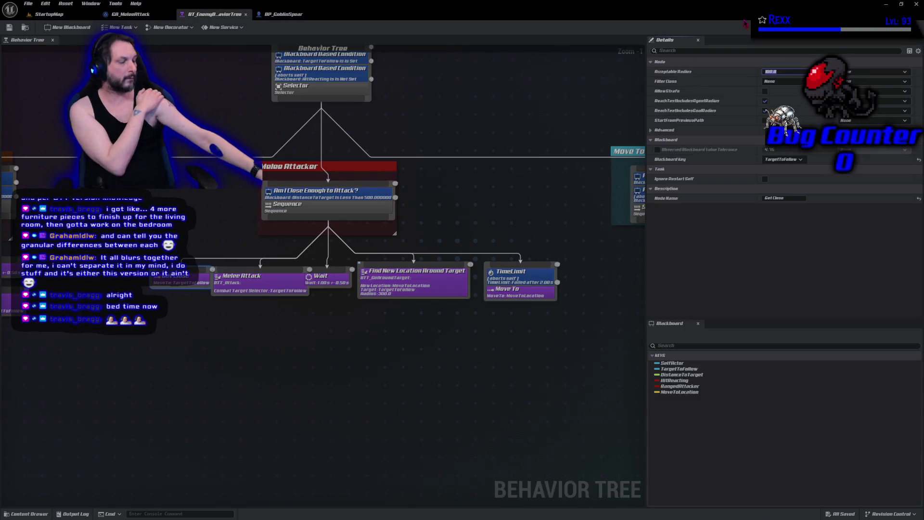
{"action": "type", "text": "1"}
{"action": "type", "text": "75"}
{"action": "key", "text": "Return"}
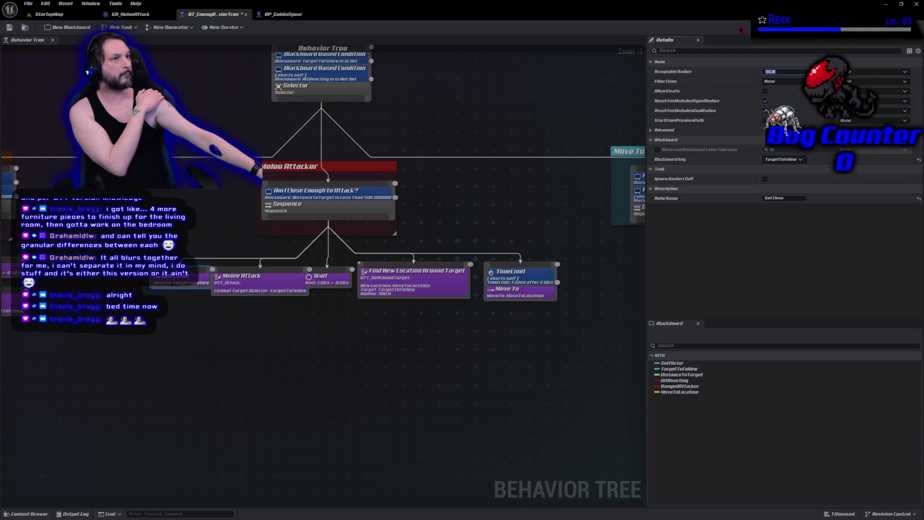
{"action": "left_click", "coordinate": [10, 28]}
{"action": "key", "text": "alt+p"}
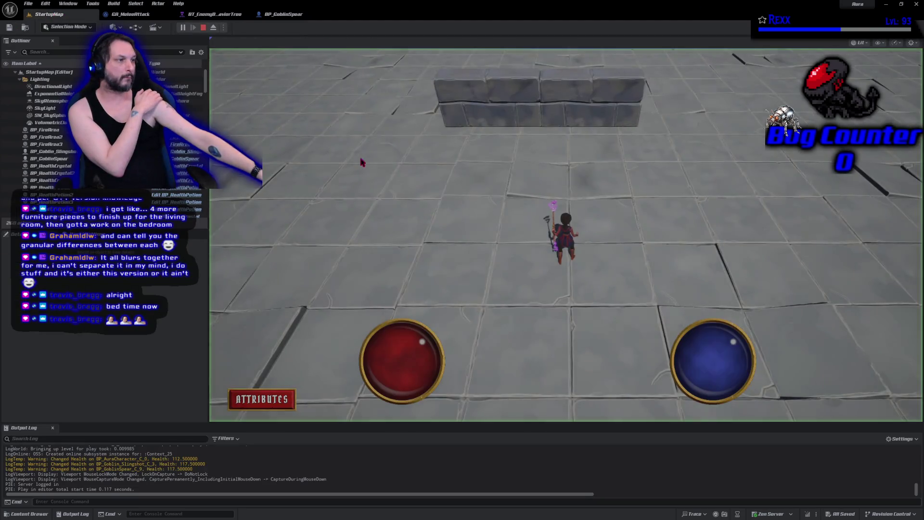
{"action": "left_click", "coordinate": [362, 162]}
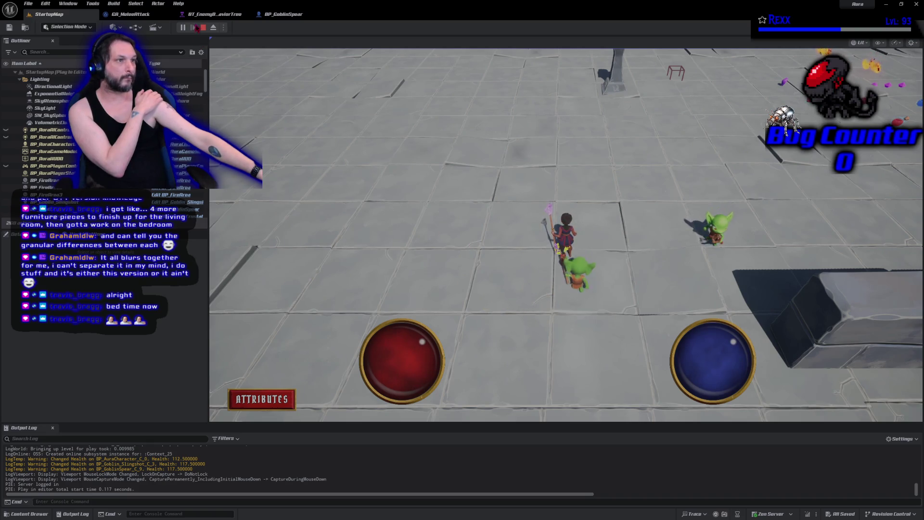
{"action": "key", "text": "Escape"}
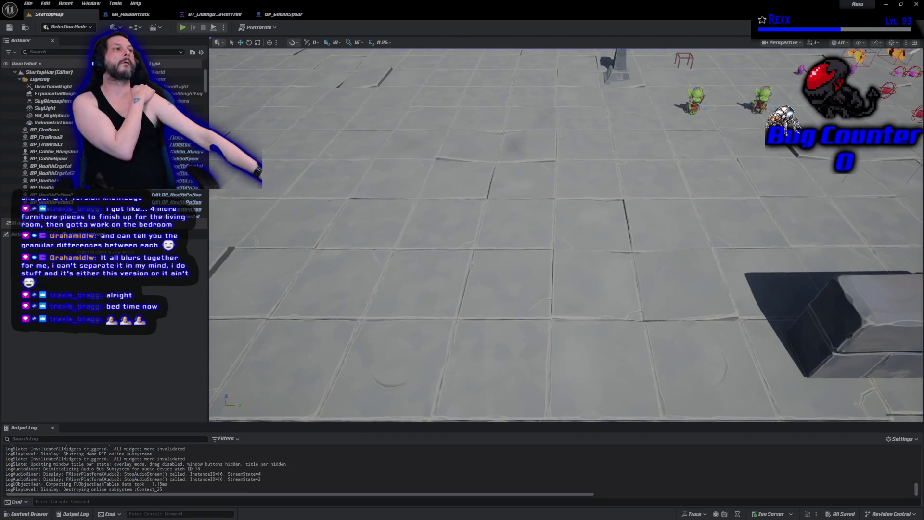
Set GA_MeleeAttack's Draw Debug Sphere radius to 45, then compile and save it.
{"action": "left_click", "coordinate": [122, 17]}
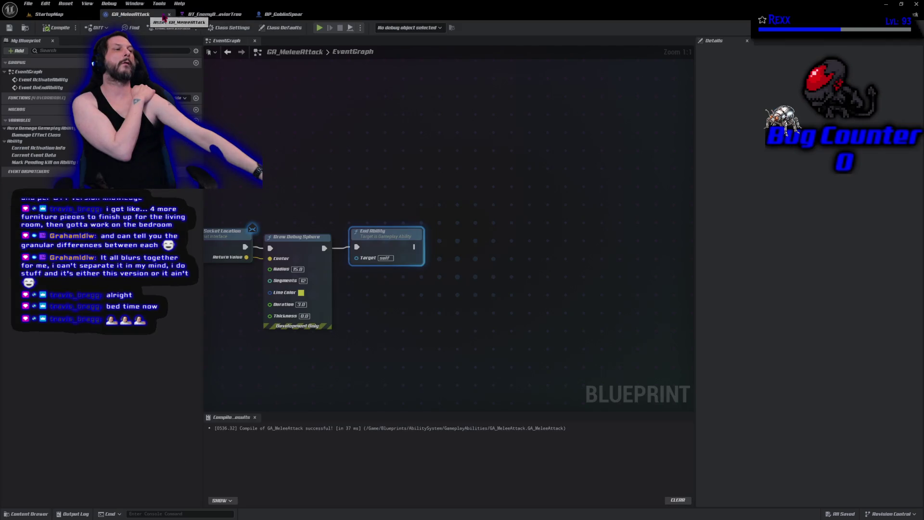
{"action": "left_click", "coordinate": [214, 14]}
{"action": "left_click", "coordinate": [151, 15]}
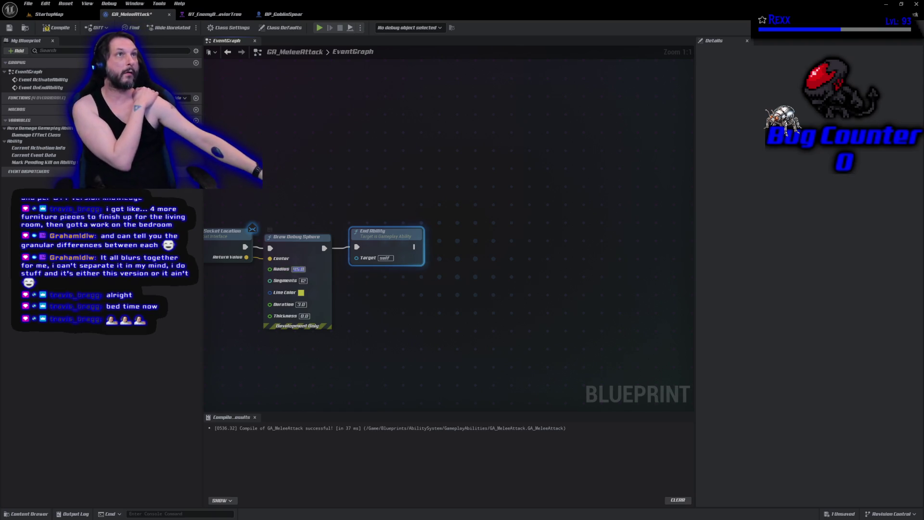
{"action": "key", "text": "alt+f"}
{"action": "key", "text": "Escape"}
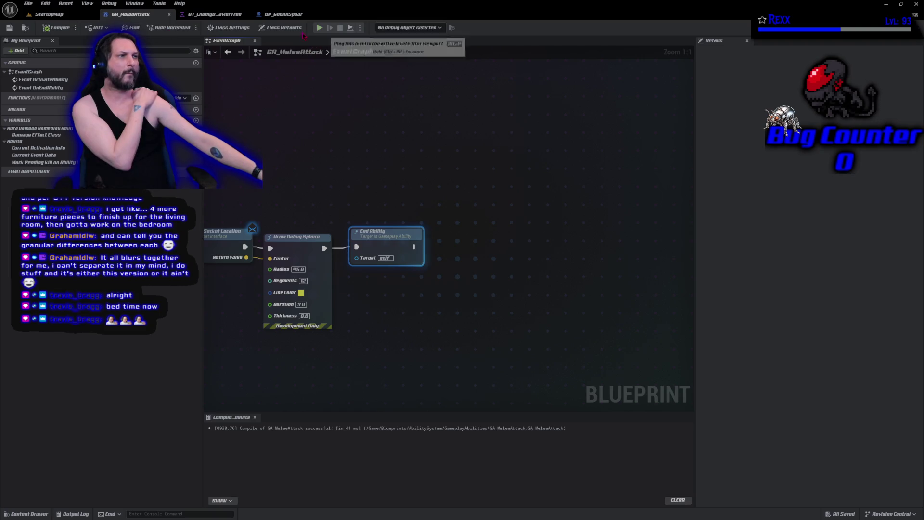
Play StartupMap, move the character toward the goblins, then end the playtest.
{"action": "left_click", "coordinate": [48, 14]}
{"action": "left_click", "coordinate": [182, 28]}
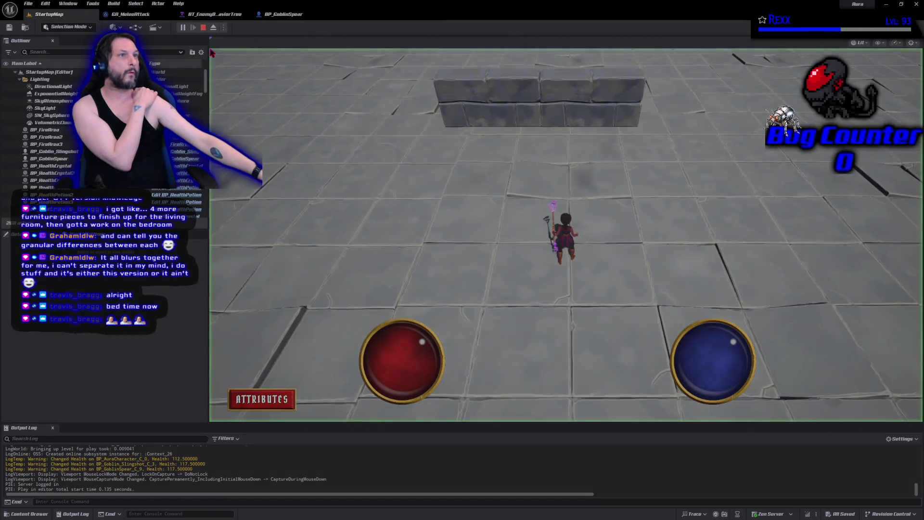
{"action": "left_click", "coordinate": [427, 124]}
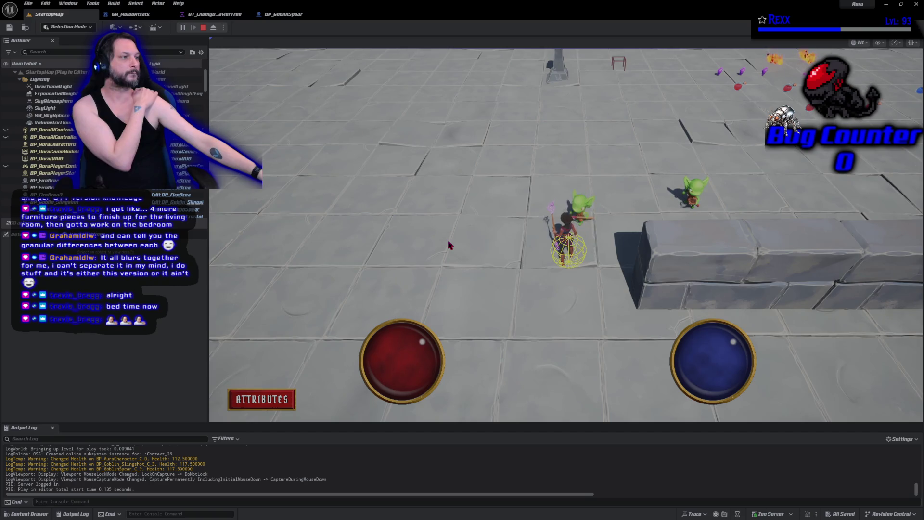
{"action": "left_click", "coordinate": [204, 27]}
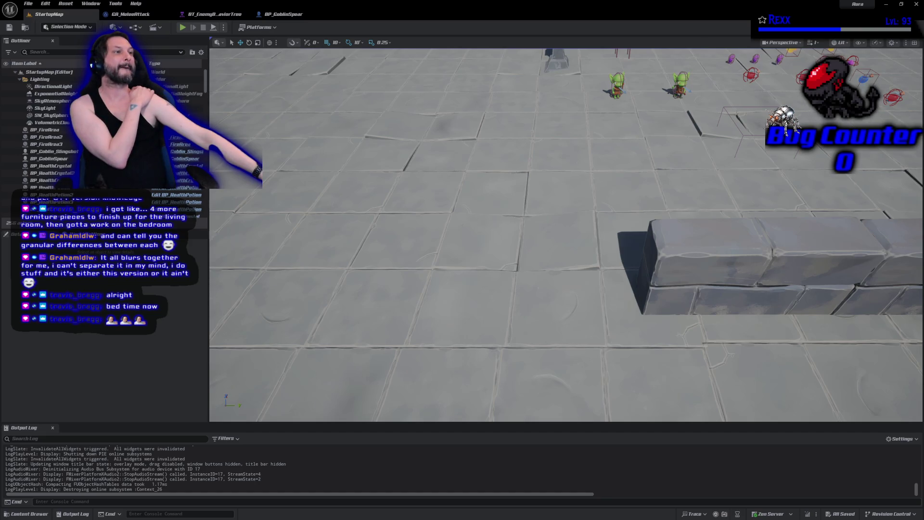
Switch to Rider and place the caret in SpawnProjectile in AuraProjectileSpell.cpp.
{"action": "left_click", "coordinate": [916, 4]}
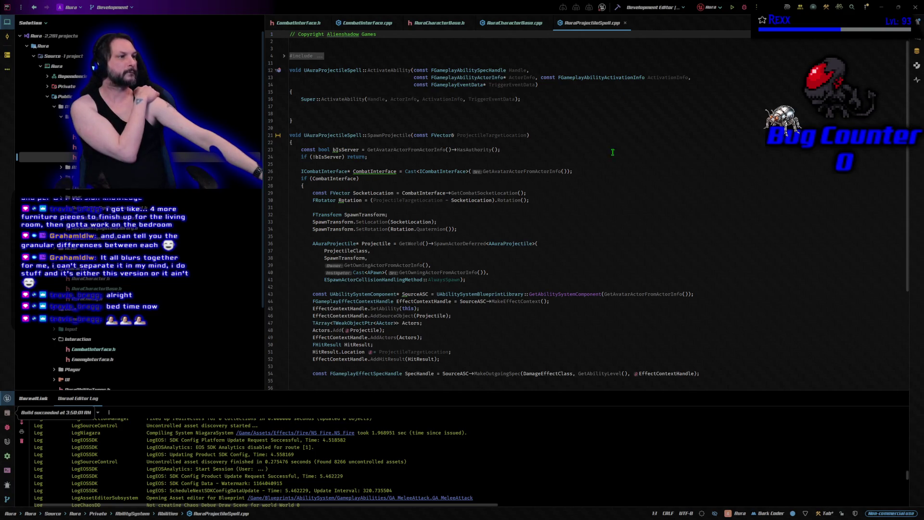
{"action": "left_click", "coordinate": [390, 137]}
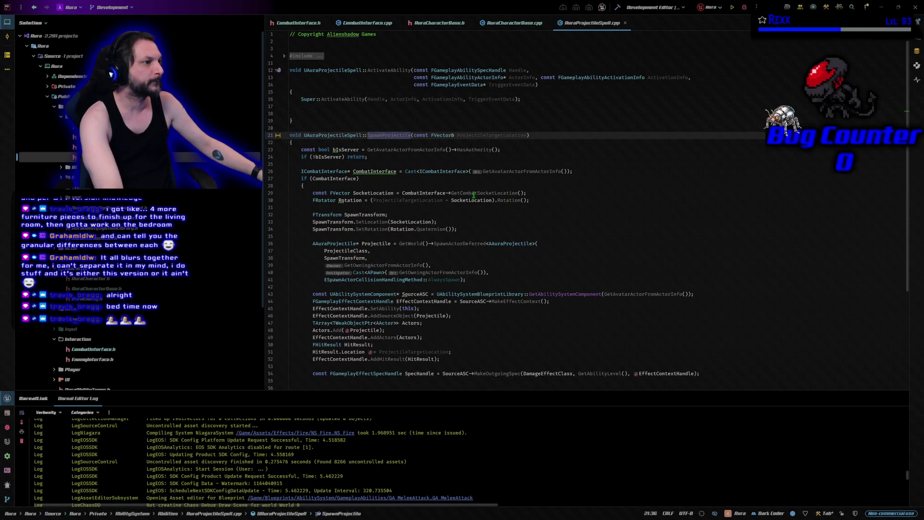
{"action": "left_click", "coordinate": [372, 152]}
{"action": "left_click", "coordinate": [369, 157]}
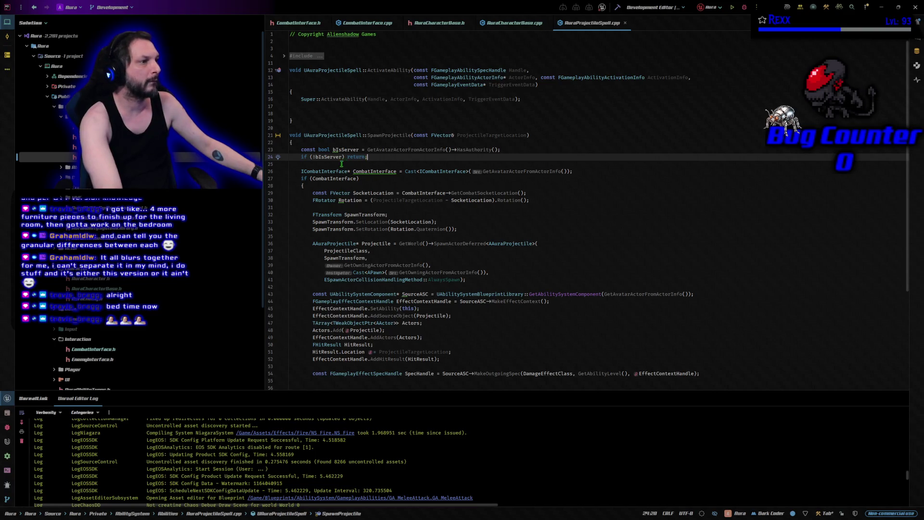
{"action": "left_click_drag", "start_coordinate": [301, 172], "coordinate": [530, 201]}
Paste the Execute_GetCombatSocketLocation and Rotation lines, then un-indent the FTransform setup lines.
{"action": "type", "text": "const FVector SocketLocation = ICombatInterface::Execute_GetCombatSocketLocation(GetAvatarActorFromActorInfo());     FRotator Rotation = (ProjectileTargetLocation - SocketLocation).Rotation();"}
{"action": "scroll", "coordinate": [535, 200], "scroll_direction": "down", "scroll_amount": 1}
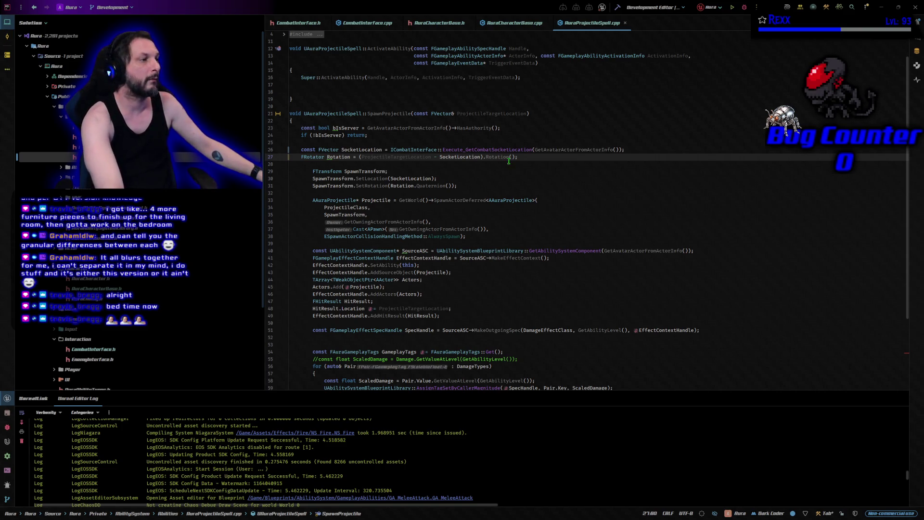
{"action": "left_click_drag", "start_coordinate": [465, 185], "coordinate": [313, 171]}
{"action": "key", "text": "shift+Tab"}
{"action": "key", "text": "Right"}
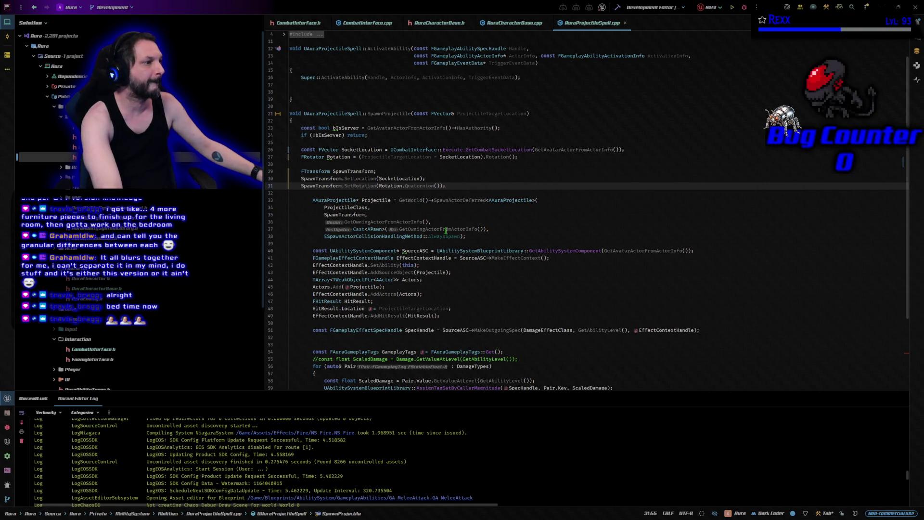
{"action": "left_click_drag", "start_coordinate": [471, 238], "coordinate": [313, 201]}
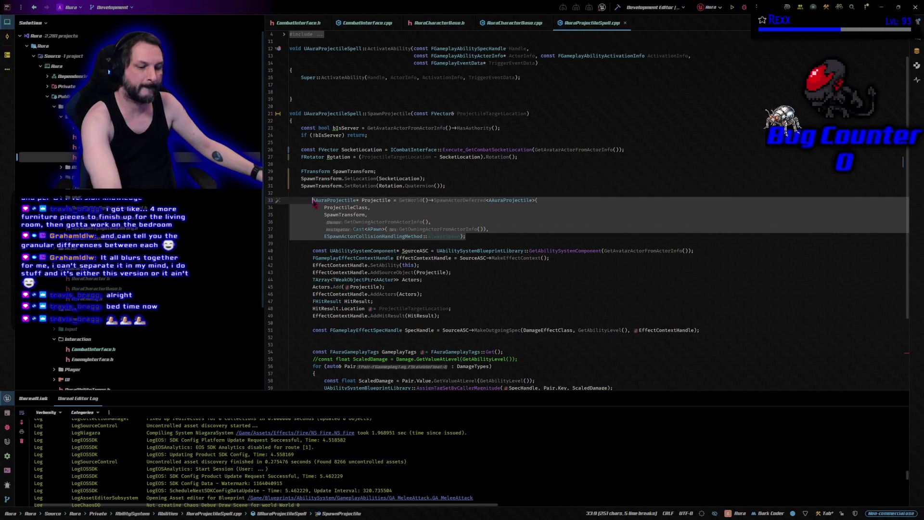
Un-indent the SpawnActorDeferred block, lines 33–38, by one level.
{"action": "key", "text": "shift+Tab"}
{"action": "key", "text": "Right"}
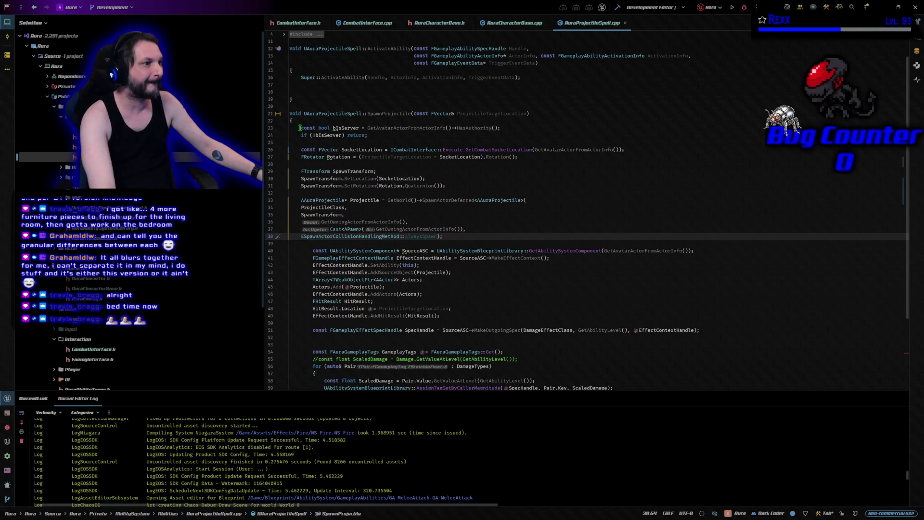
{"action": "left_click", "coordinate": [300, 128]}
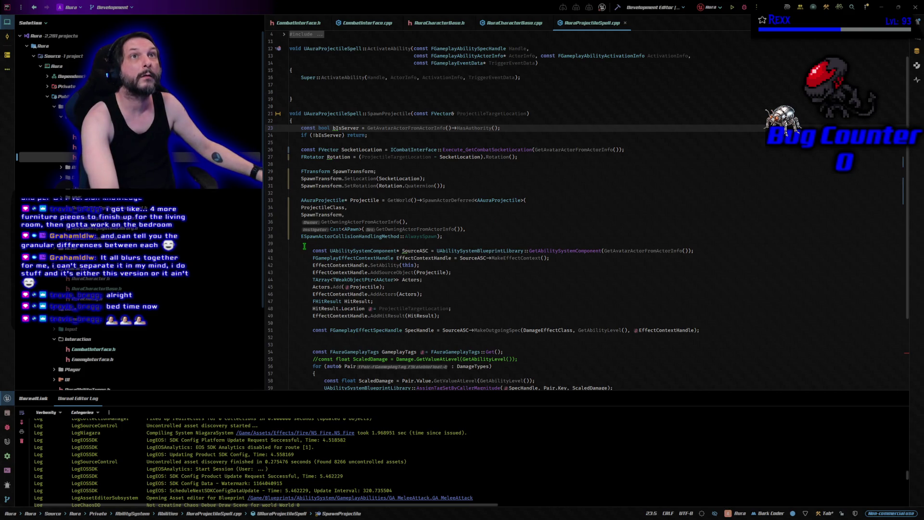
Un-indent the effect-context setup, lines 40–49, and save the source file.
{"action": "mouse_move", "coordinate": [447, 316]}
{"action": "left_mouse_down"}
{"action": "mouse_move", "coordinate": [366, 294]}
{"action": "mouse_move", "coordinate": [312, 250]}
{"action": "left_mouse_up"}
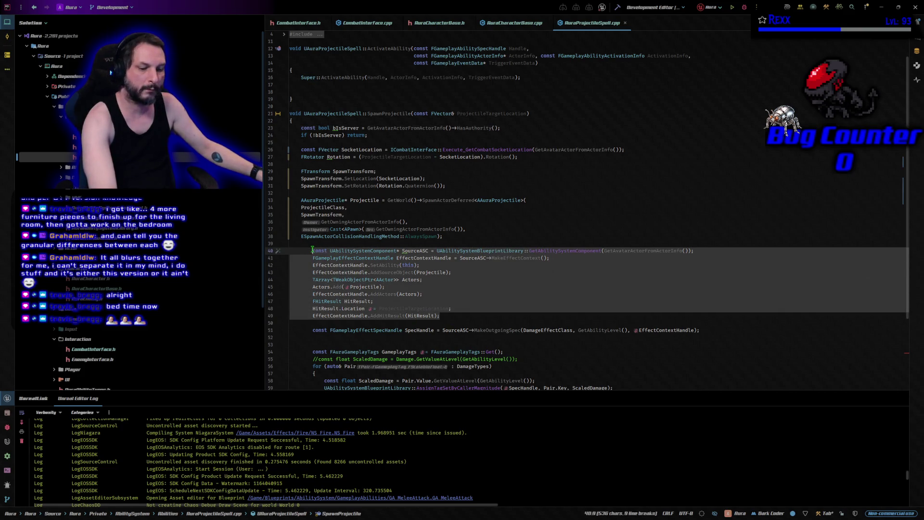
{"action": "key", "text": "shift+Tab"}
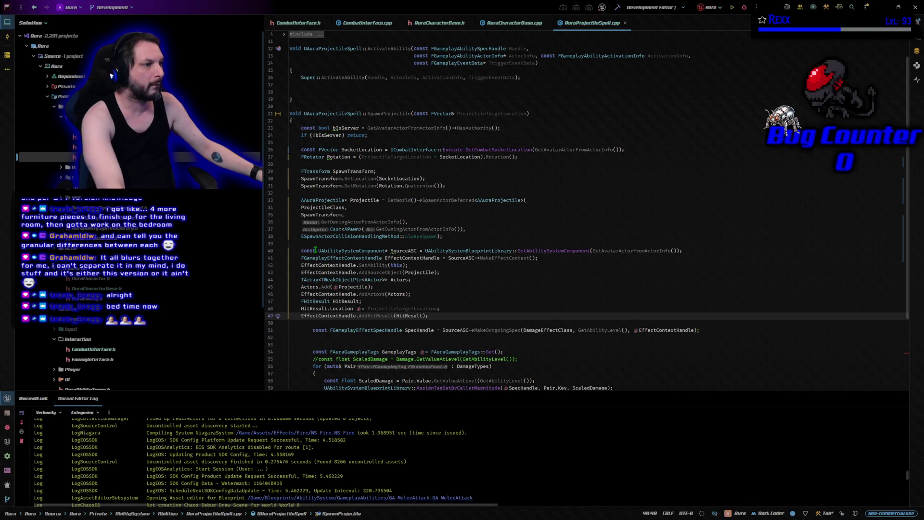
{"action": "scroll", "coordinate": [315, 250], "scroll_direction": "down", "scroll_amount": 4}
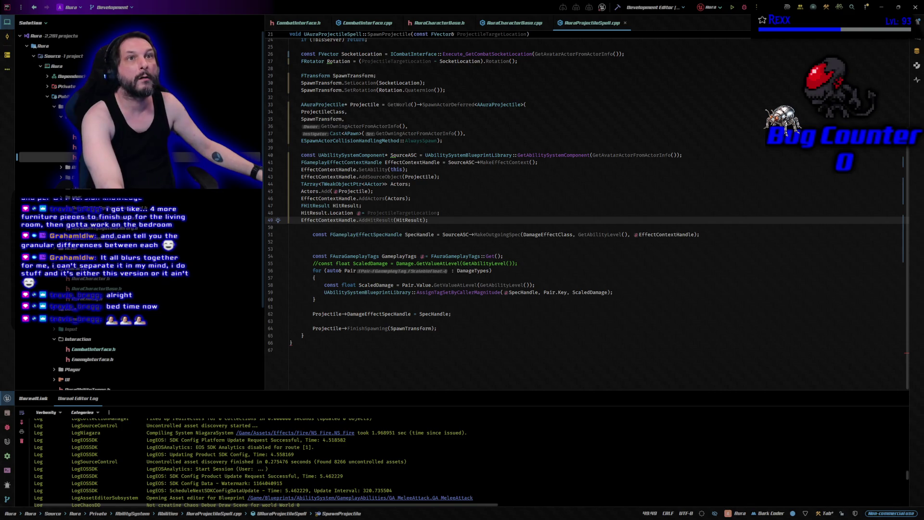
{"action": "key", "text": "ctrl+s"}
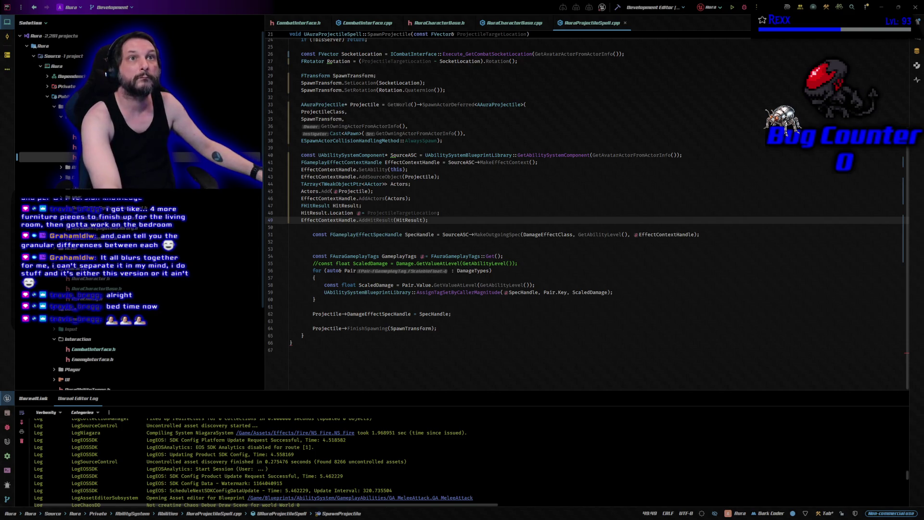
{"action": "left_click", "coordinate": [706, 234]}
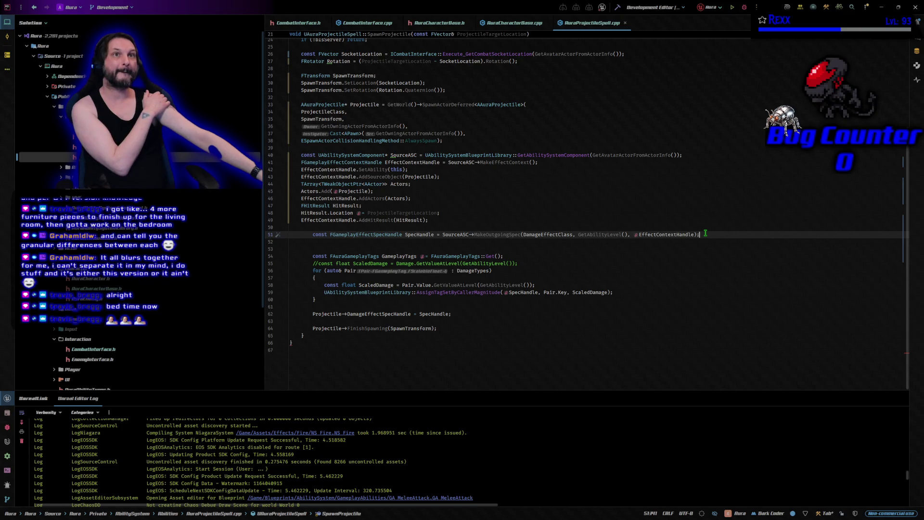
{"action": "key", "text": "Home"}
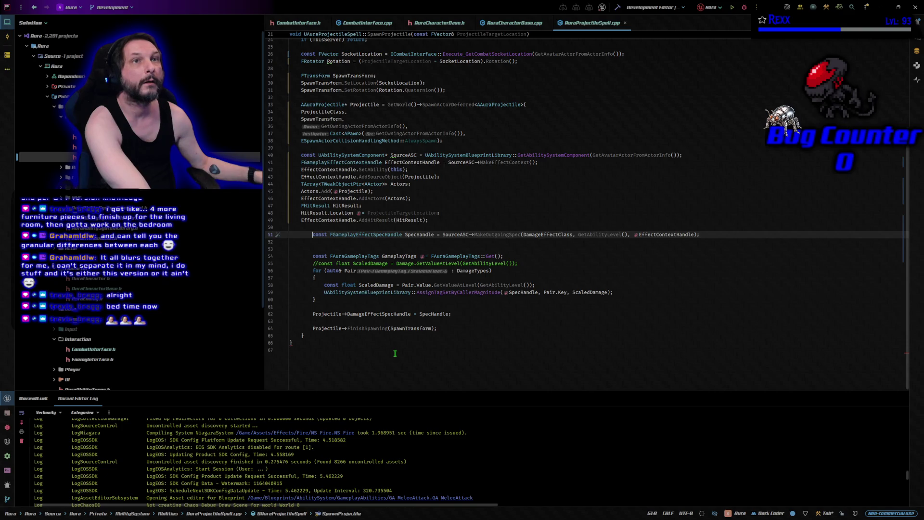
Un-indent the SpecHandle line, the GameplayTags line and the DamageTypes for-loop.
{"action": "key", "text": "BackSpace"}
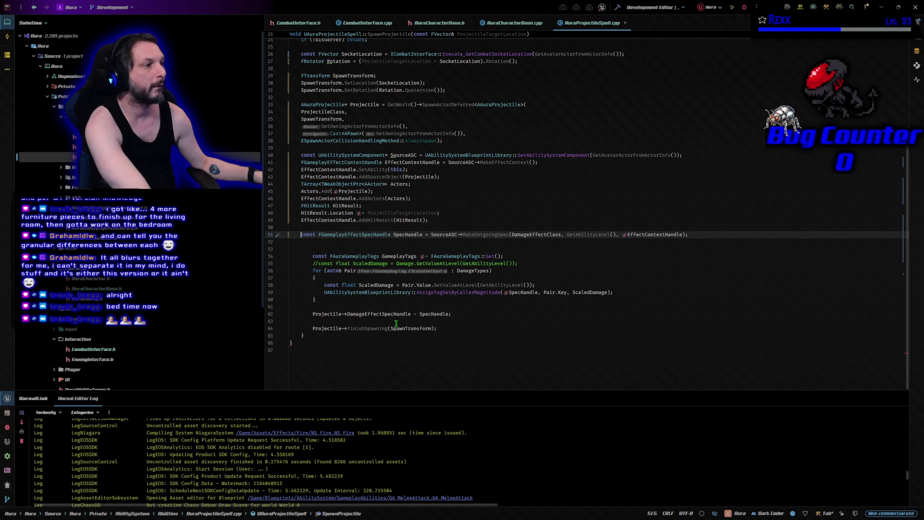
{"action": "left_click", "coordinate": [311, 256]}
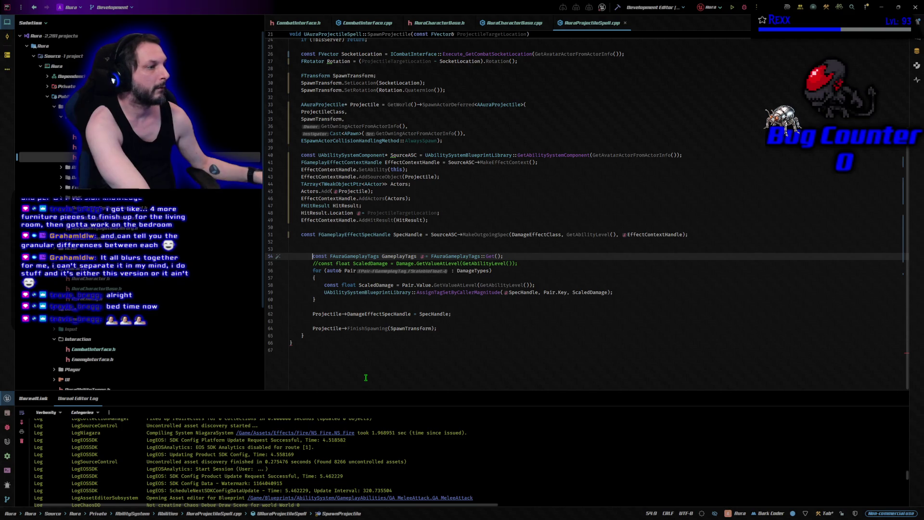
{"action": "key", "text": "BackSpace"}
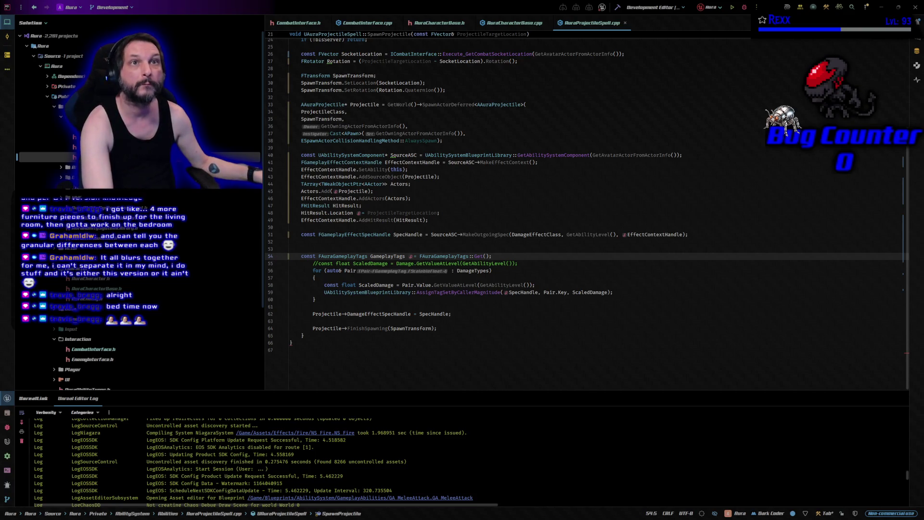
{"action": "left_click_drag", "start_coordinate": [316, 300], "coordinate": [312, 271]}
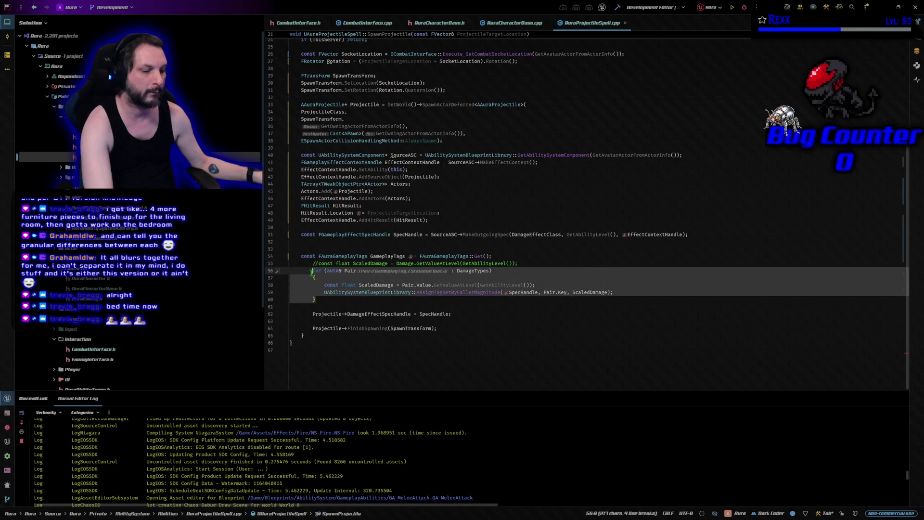
{"action": "key", "text": "ctrl+alt+l"}
{"action": "scroll", "coordinate": [433, 313], "scroll_direction": "up", "scroll_amount": 2}
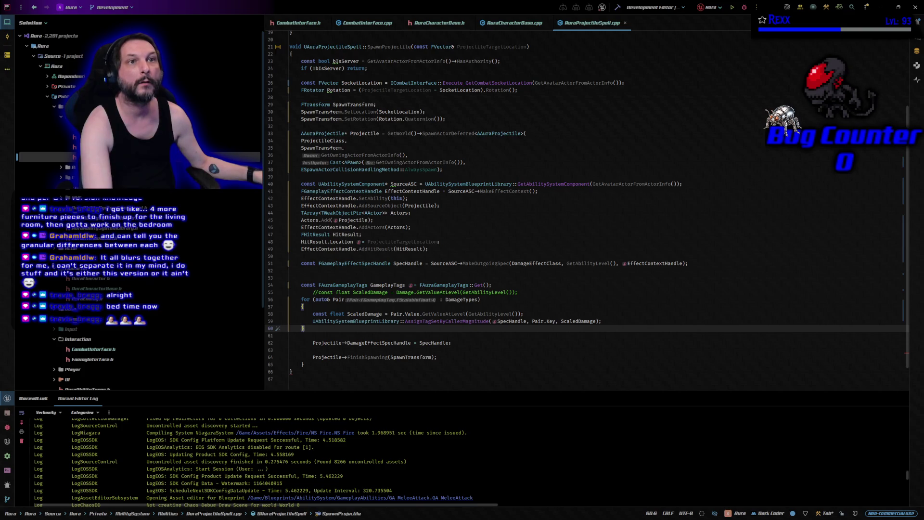
{"action": "left_click", "coordinate": [313, 343]}
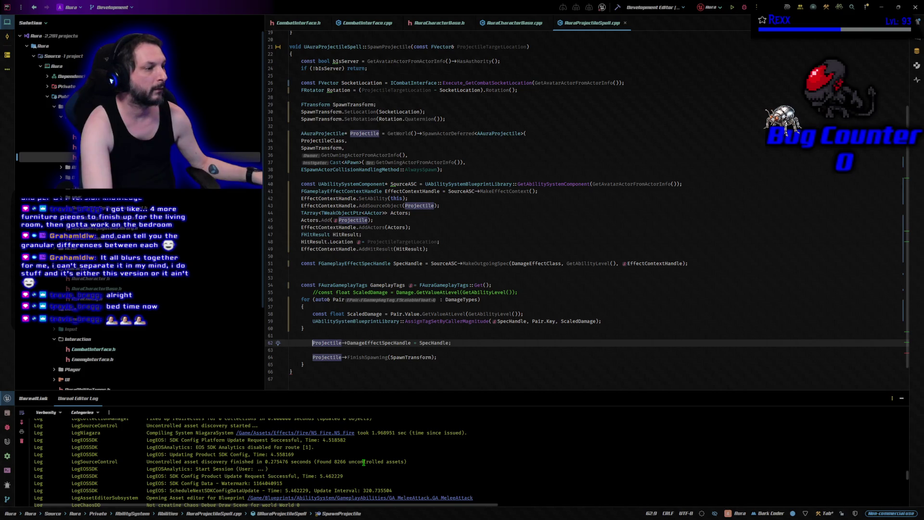
{"action": "scroll", "coordinate": [356, 368], "scroll_direction": "down", "scroll_amount": 2}
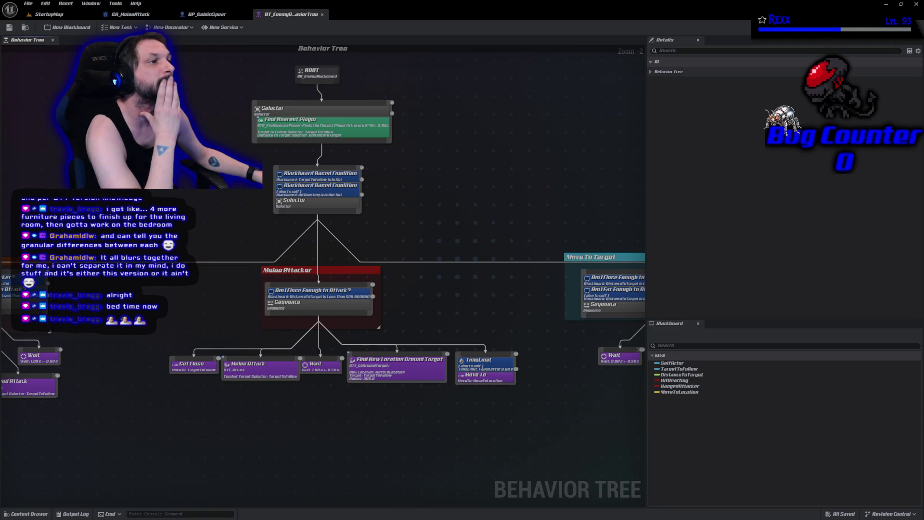
Playtest the StartupMap level, moving toward the goblins and casting fire bolts at three of them, then stop.
{"action": "left_click", "coordinate": [48, 14]}
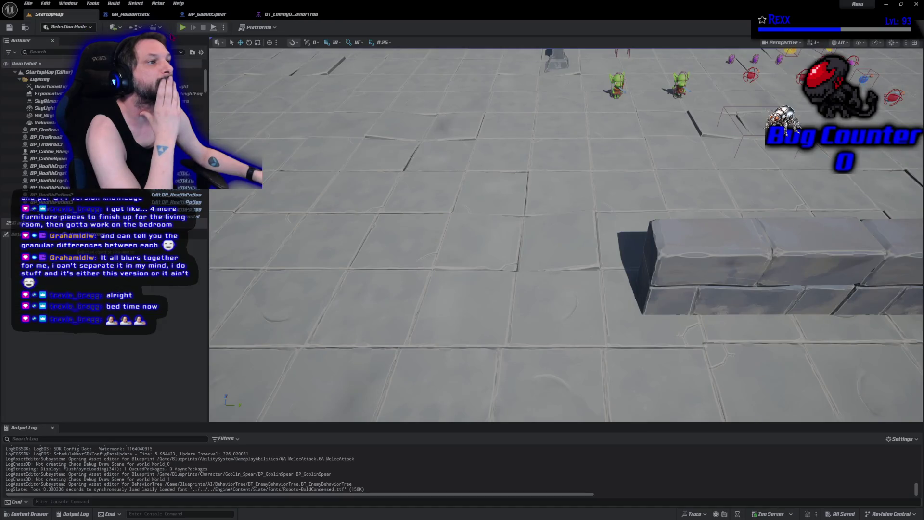
{"action": "left_click", "coordinate": [183, 28]}
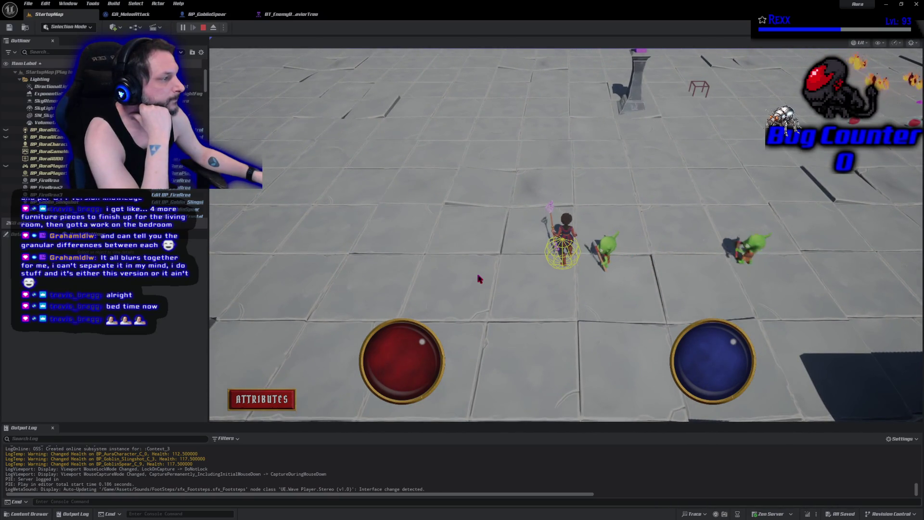
{"action": "left_click", "coordinate": [741, 231]}
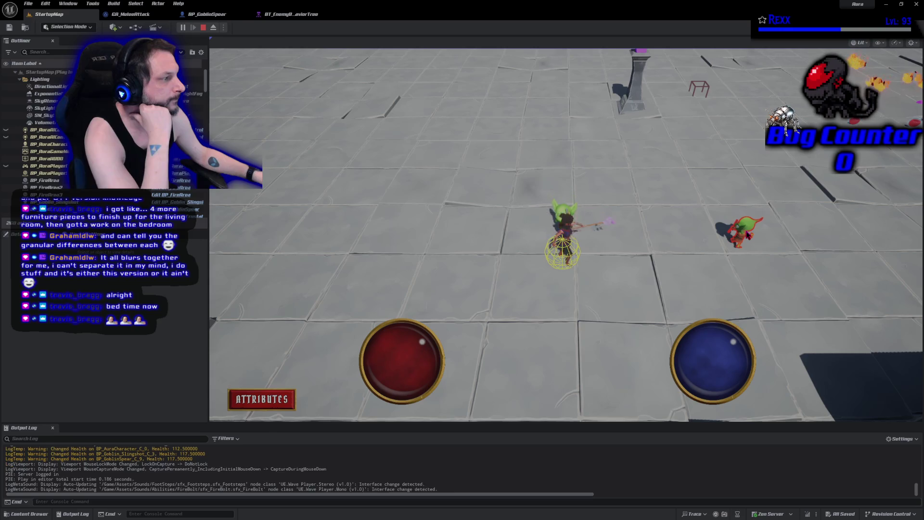
{"action": "left_click", "coordinate": [527, 239]}
{"action": "left_click", "coordinate": [613, 279]}
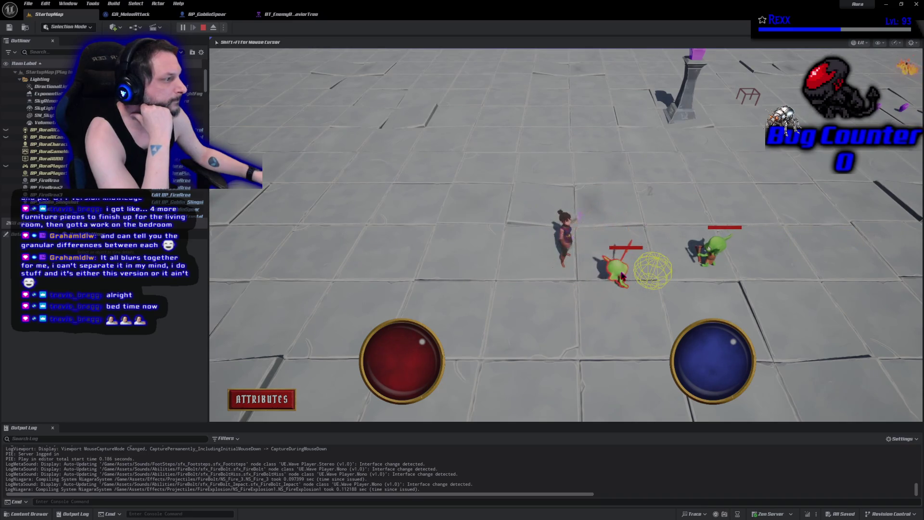
{"action": "left_click", "coordinate": [710, 255]}
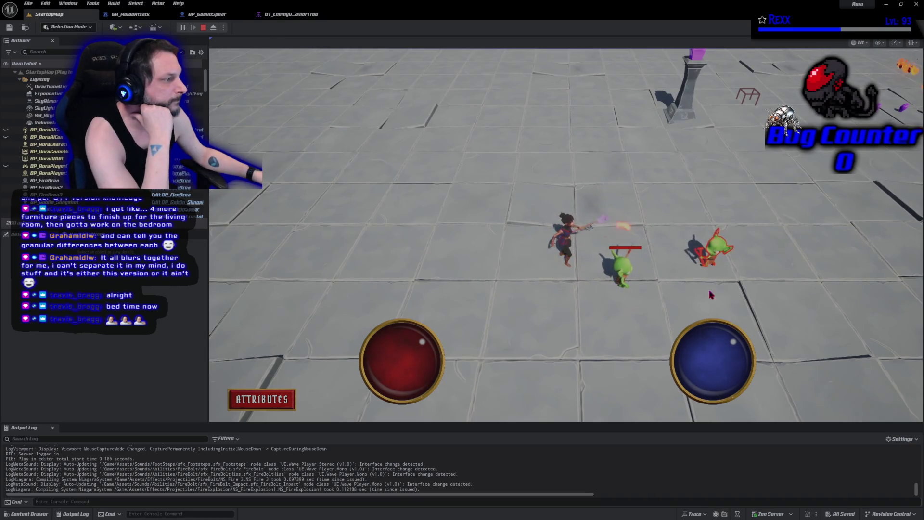
{"action": "left_click", "coordinate": [203, 27]}
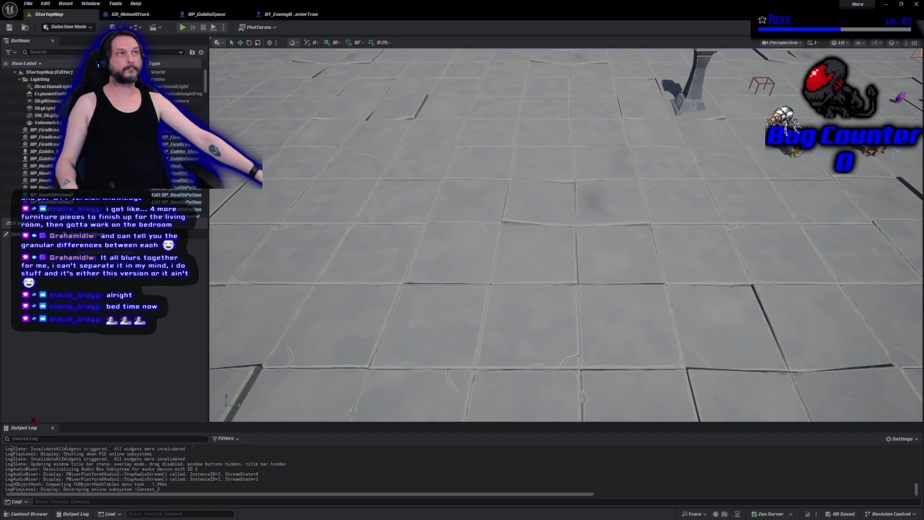
Enter the summary 'Melee Attack Gameplay Event' and commit the 11 changed files to Development.
{"action": "key", "text": "alt+Tab"}
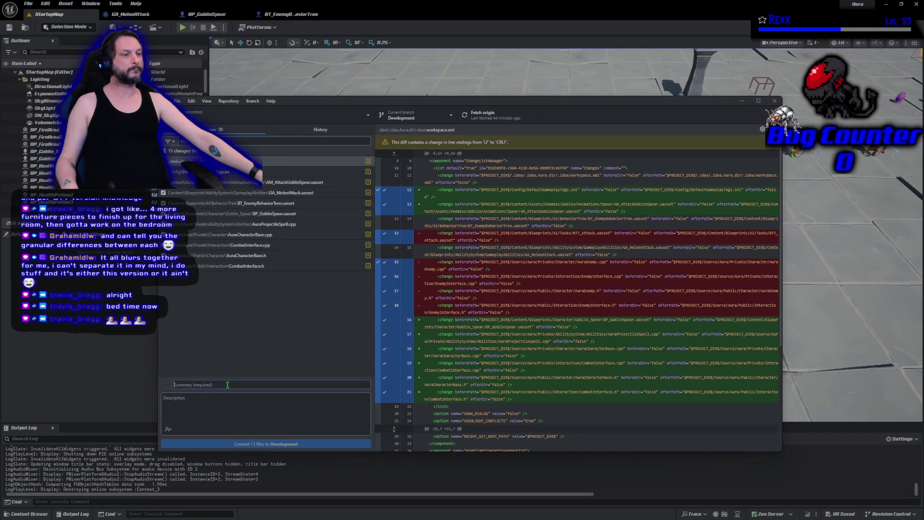
{"action": "type", "text": "Melee Attack Gameplay Event"}
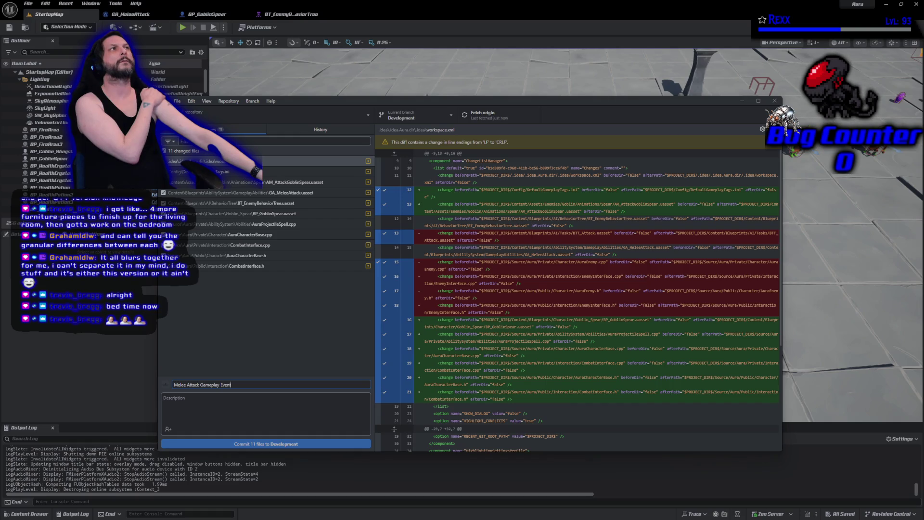
{"action": "left_click", "coordinate": [137, 18]}
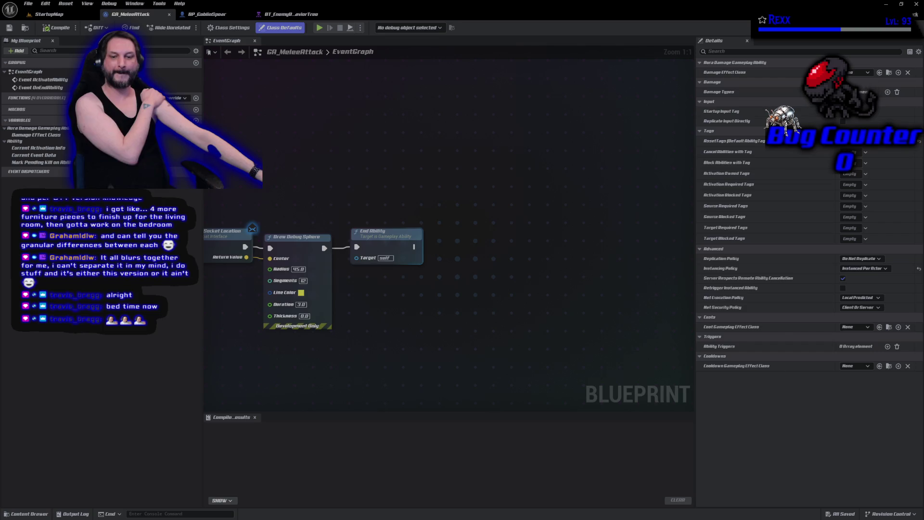
{"action": "key", "text": "alt+Tab"}
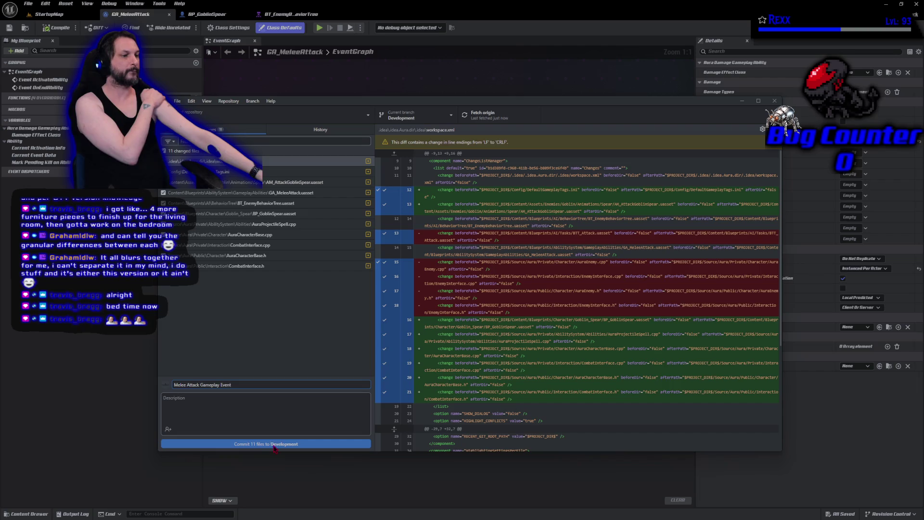
{"action": "left_click", "coordinate": [278, 446]}
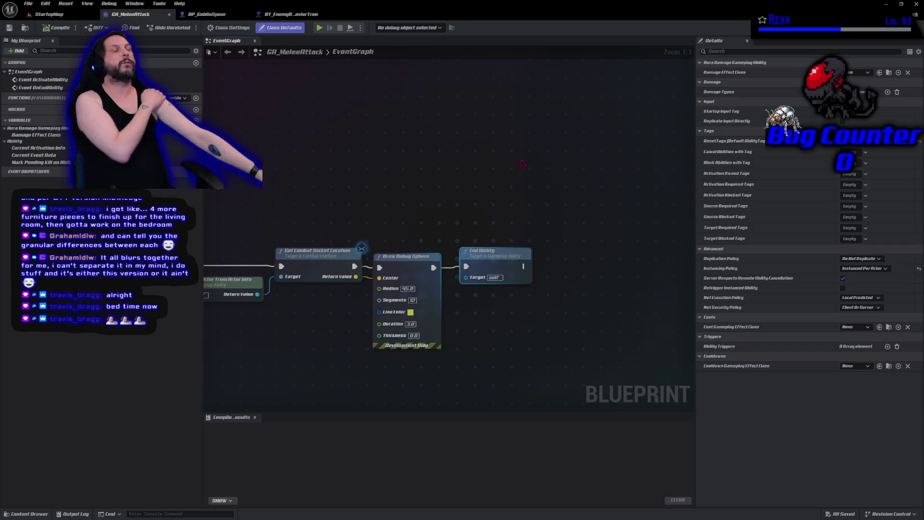
Return to the GA_MeleeAttack blueprint, glance at the Udemy course page, then dismiss it.
{"action": "key", "text": "alt+Tab"}
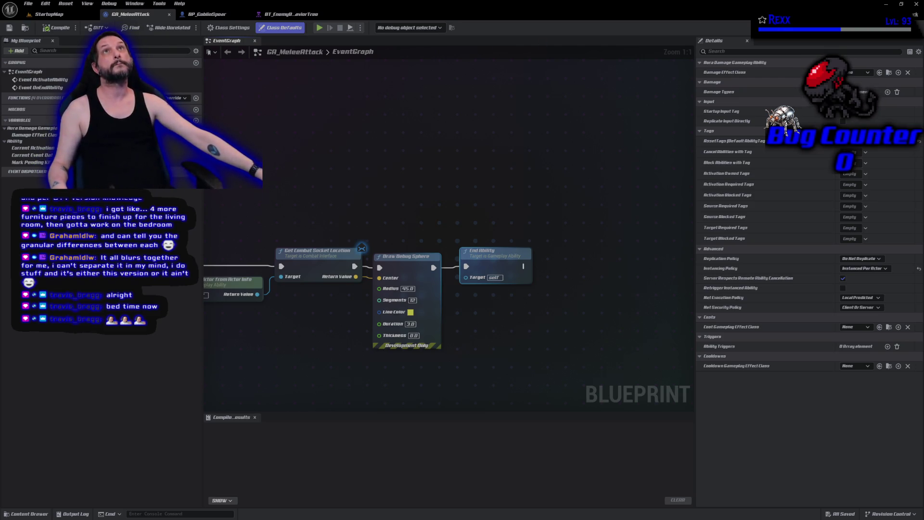
{"action": "key", "text": "alt+Tab"}
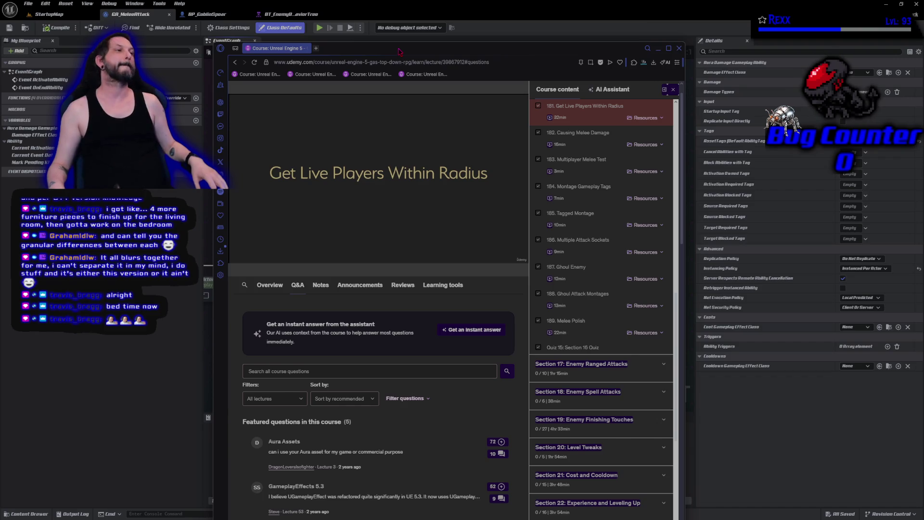
{"action": "left_click", "coordinate": [453, 34]}
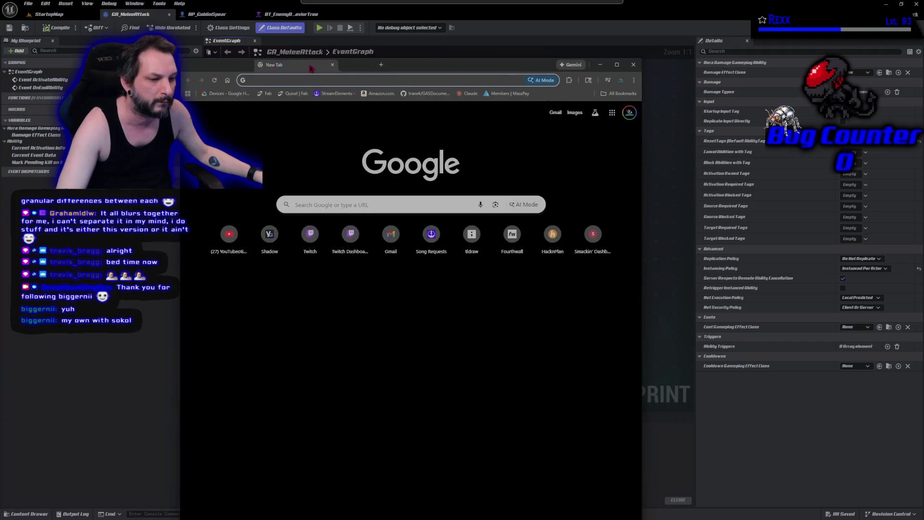
Open a new Chrome tab on the Google start page.
{"action": "left_click", "coordinate": [326, 204]}
Search Google for 'sokol', view the floooh/sokol GitHub result, and return to the results.
{"action": "type", "text": "sokol"}
{"action": "key", "text": "Return"}
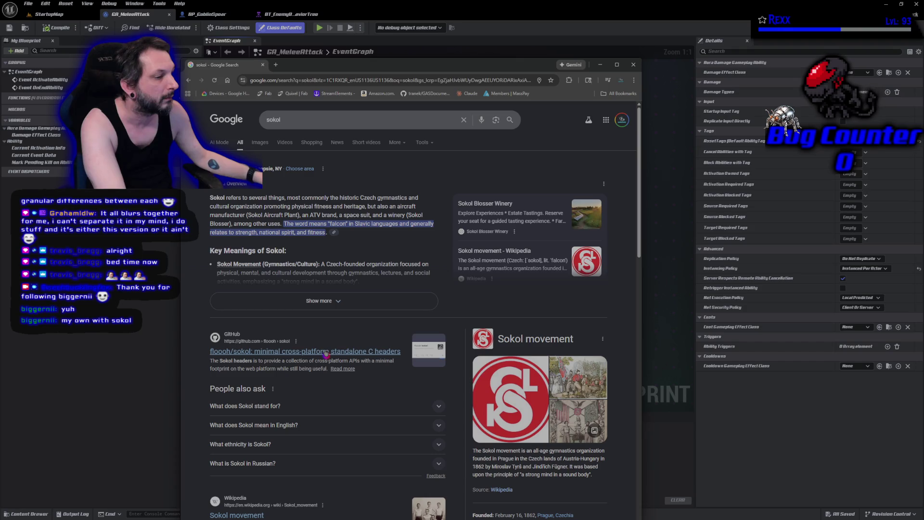
{"action": "scroll", "coordinate": [326, 354], "scroll_direction": "down", "scroll_amount": 3}
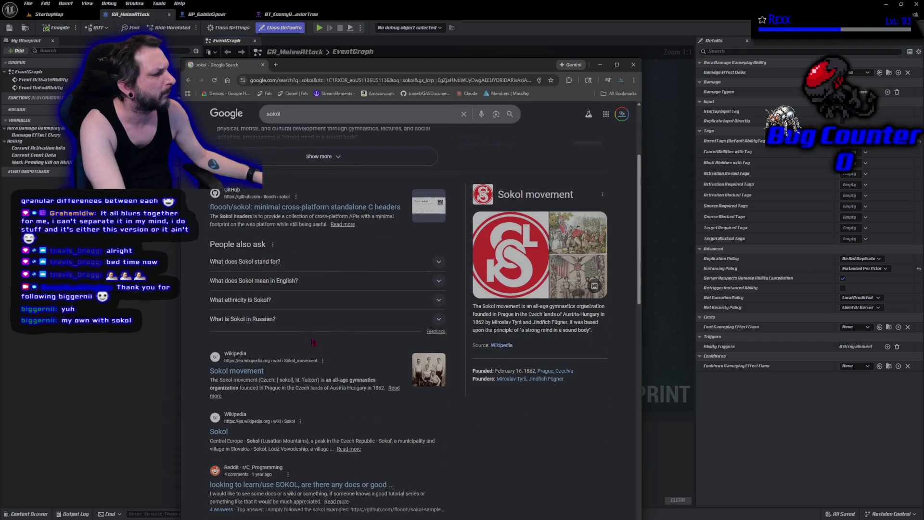
{"action": "left_click", "coordinate": [244, 211]}
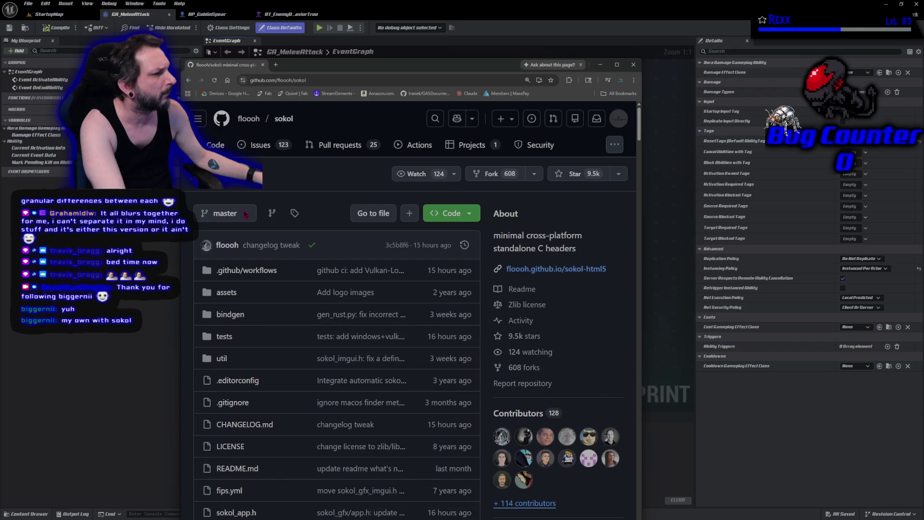
{"action": "key", "text": "alt+Left"}
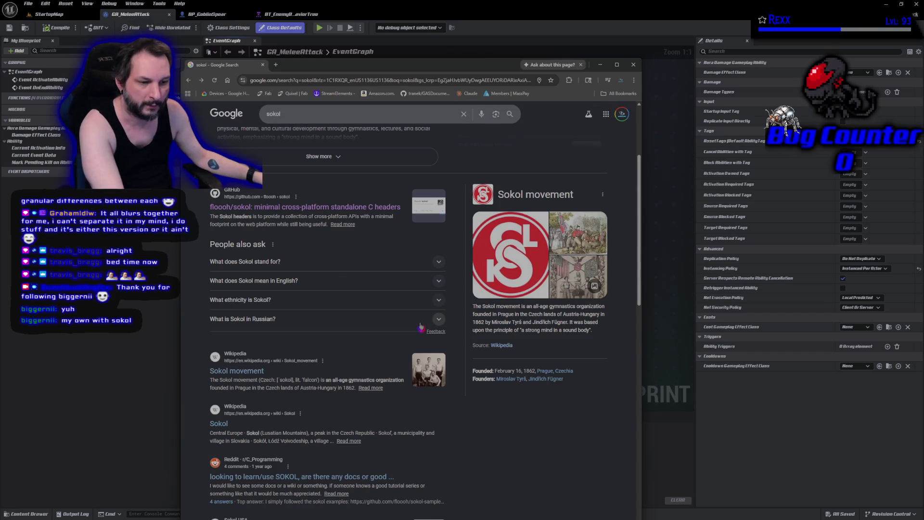
Scroll the sokol results and expand the full AI overview of its meanings.
{"action": "scroll", "coordinate": [351, 356], "scroll_direction": "down", "scroll_amount": 4}
{"action": "scroll", "coordinate": [350, 356], "scroll_direction": "down", "scroll_amount": 5}
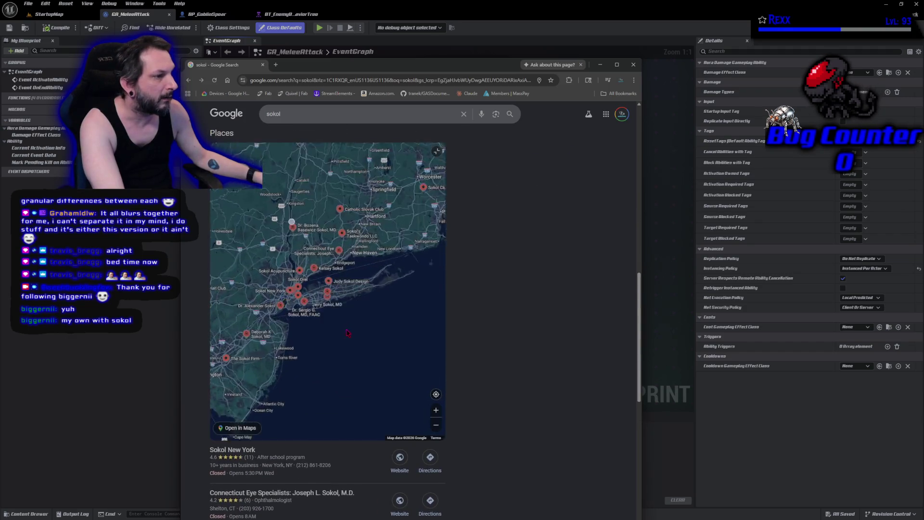
{"action": "scroll", "coordinate": [537, 405], "scroll_direction": "down", "scroll_amount": 7}
{"action": "scroll", "coordinate": [537, 406], "scroll_direction": "down", "scroll_amount": 2}
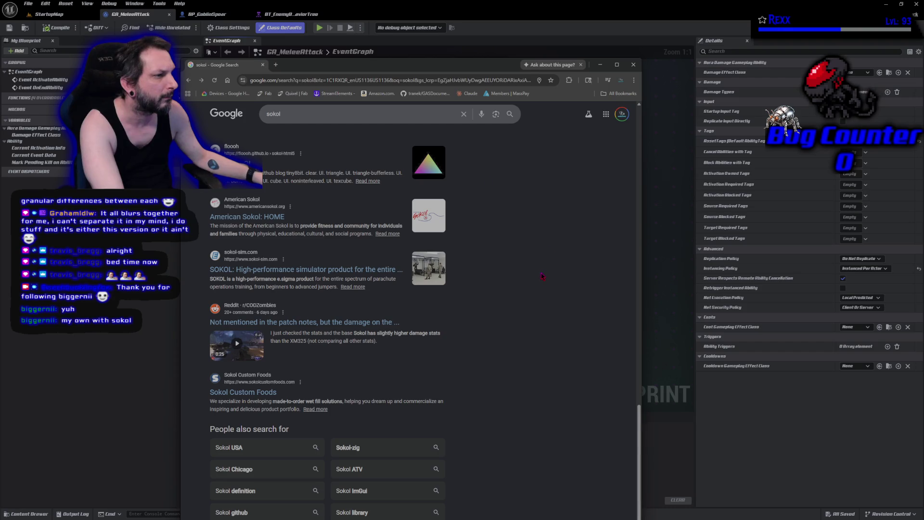
{"action": "scroll", "coordinate": [543, 276], "scroll_direction": "down", "scroll_amount": 2}
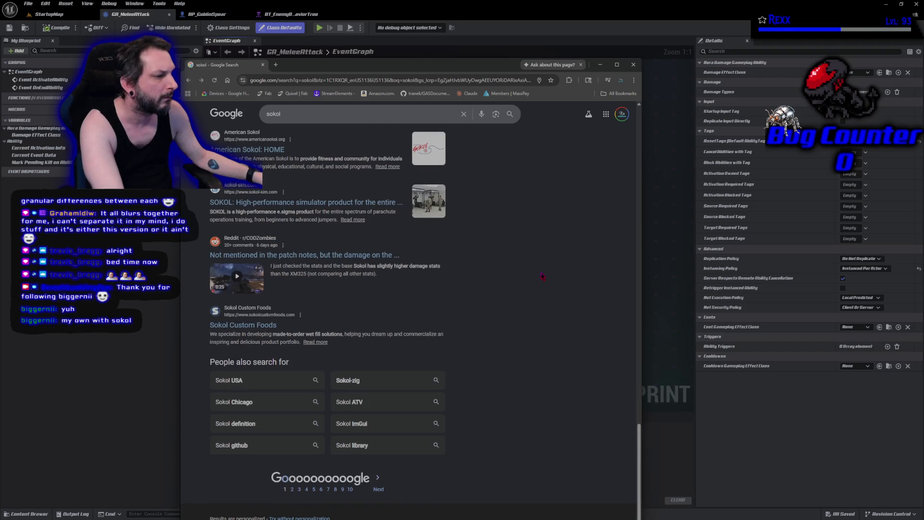
{"action": "scroll", "coordinate": [542, 276], "scroll_direction": "up", "scroll_amount": 15}
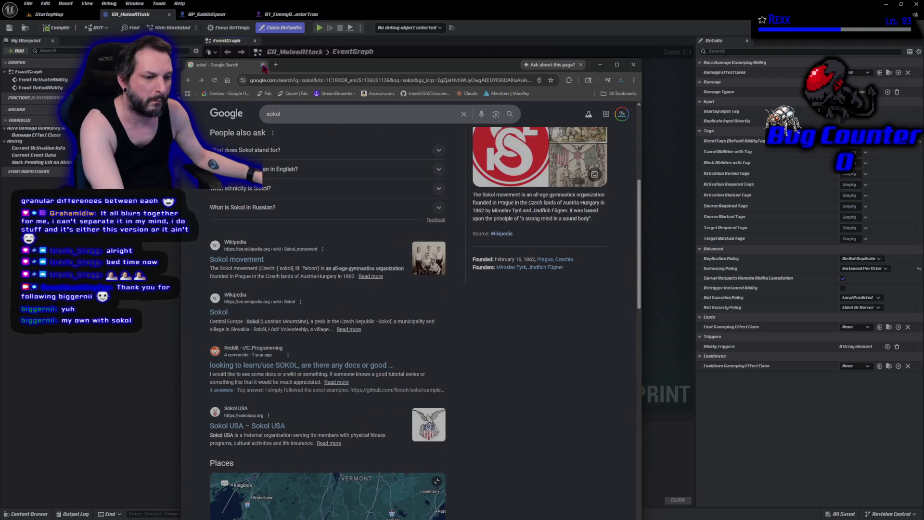
{"action": "scroll", "coordinate": [339, 305], "scroll_direction": "up", "scroll_amount": 5}
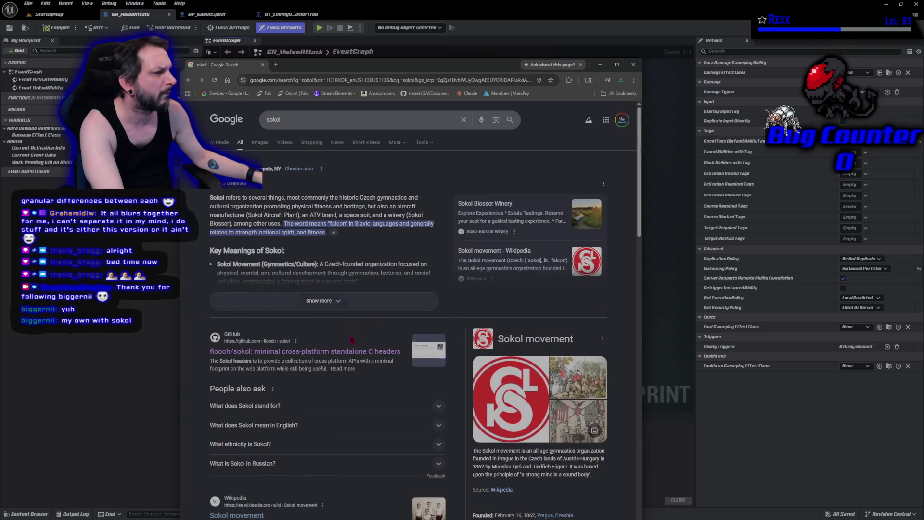
{"action": "left_click", "coordinate": [339, 302]}
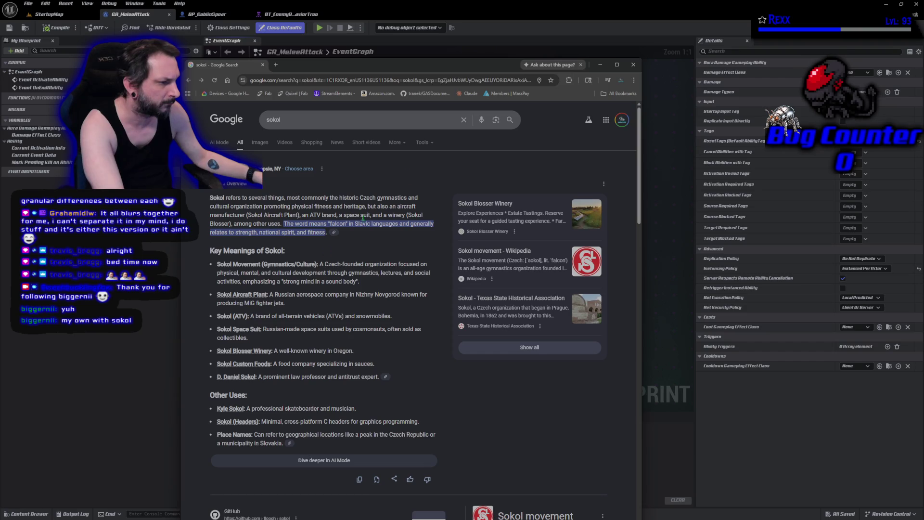
{"action": "left_click", "coordinate": [347, 121]}
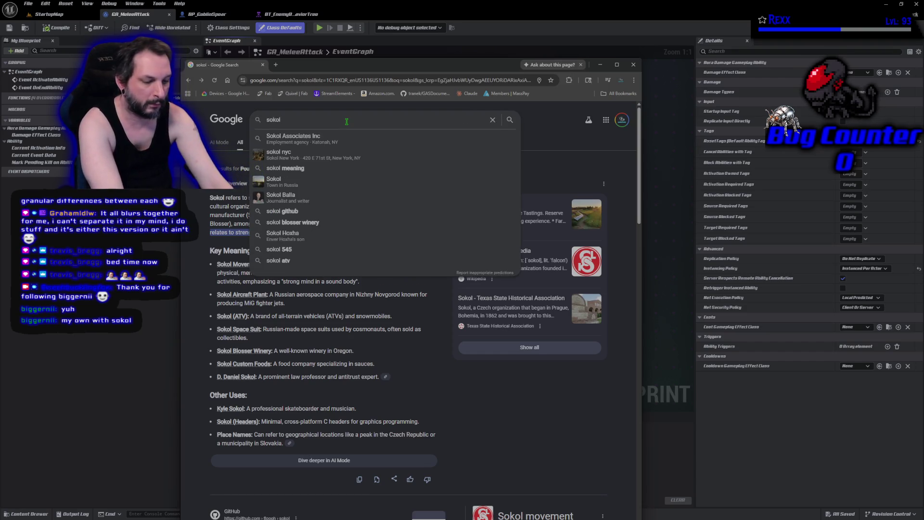
Search 'sokol game development' and open the Reddit thread's sokol-samples link in a background tab.
{"action": "type", "text": "game development"}
{"action": "key", "text": "Return"}
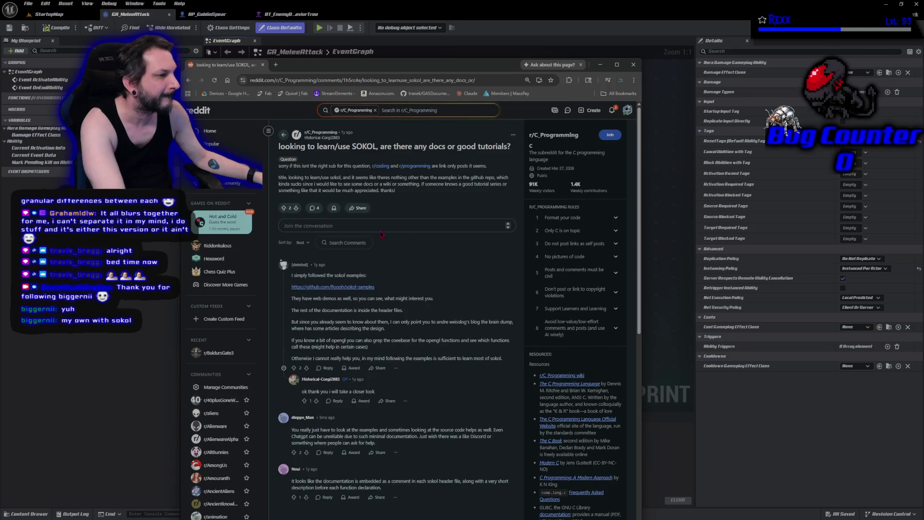
{"action": "left_click", "coordinate": [364, 287]}
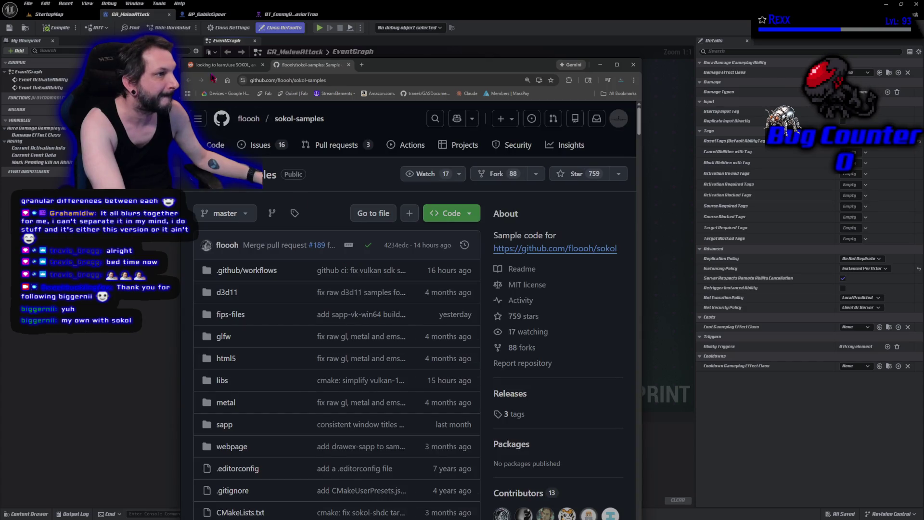
{"action": "key", "text": "ctrl+shift+Tab"}
{"action": "scroll", "coordinate": [406, 317], "scroll_direction": "down", "scroll_amount": 10}
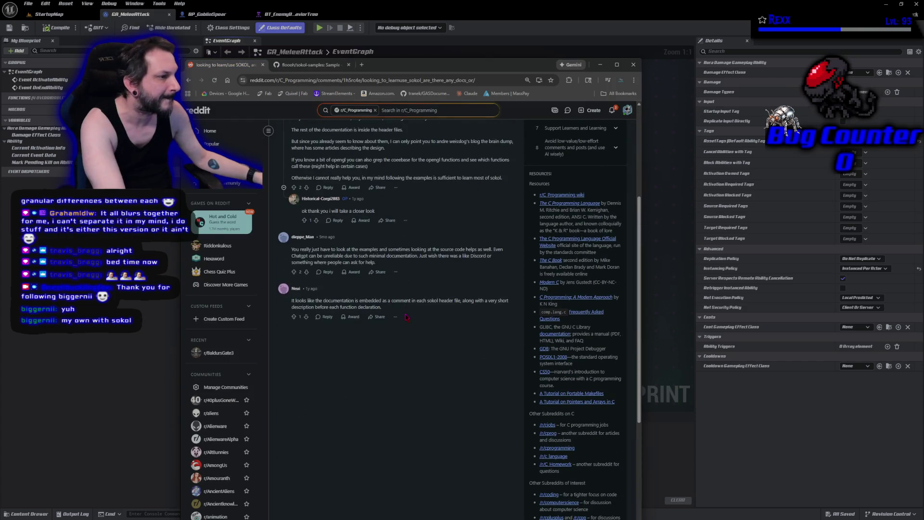
{"action": "scroll", "coordinate": [406, 317], "scroll_direction": "up", "scroll_amount": 1}
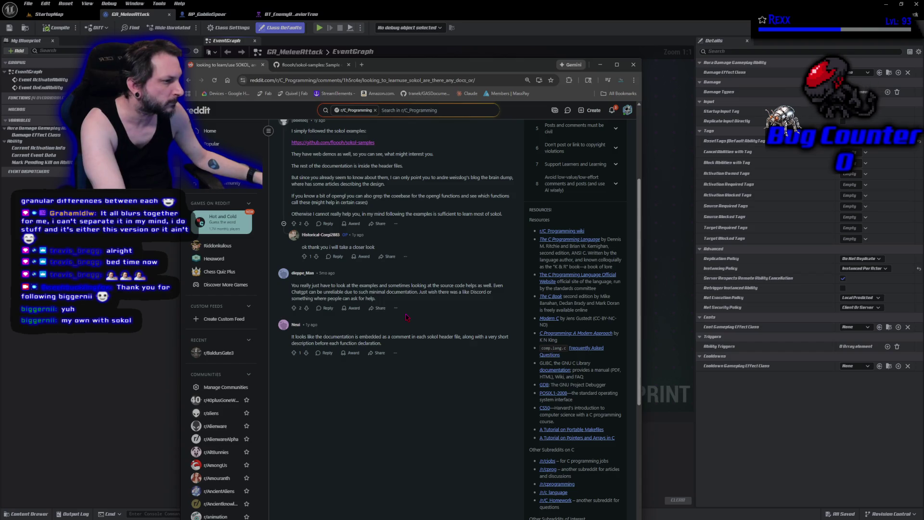
{"action": "scroll", "coordinate": [406, 318], "scroll_direction": "up", "scroll_amount": 1}
{"action": "left_click", "coordinate": [333, 179]}
{"action": "scroll", "coordinate": [365, 410], "scroll_direction": "down", "scroll_amount": 5}
{"action": "scroll", "coordinate": [365, 410], "scroll_direction": "down", "scroll_amount": 7}
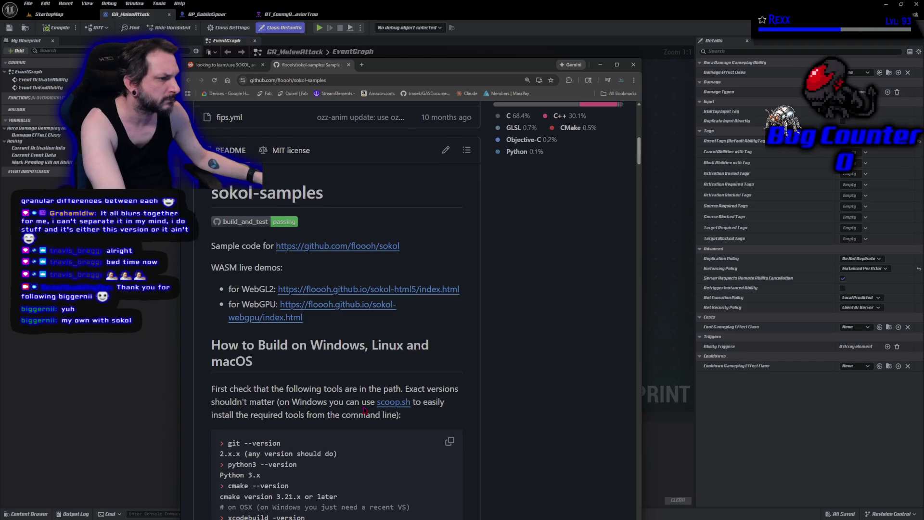
{"action": "scroll", "coordinate": [364, 410], "scroll_direction": "down", "scroll_amount": 4}
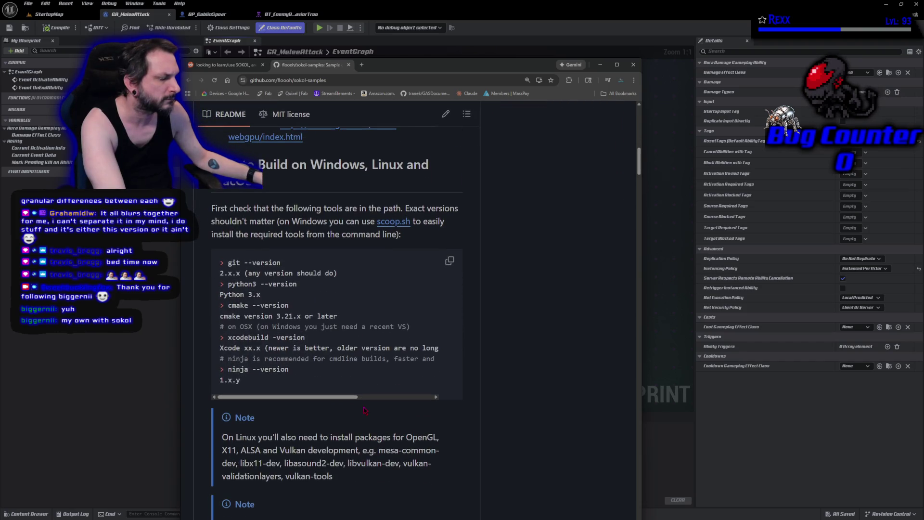
{"action": "scroll", "coordinate": [364, 410], "scroll_direction": "down", "scroll_amount": 8}
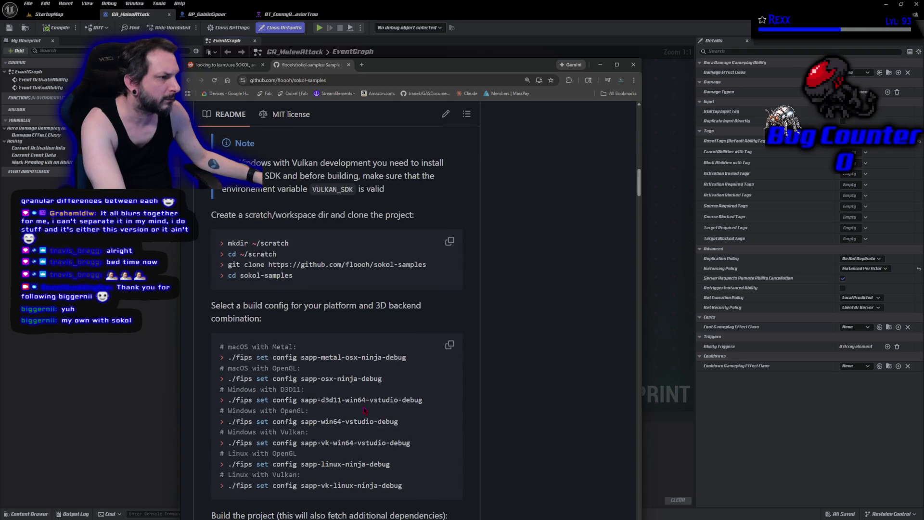
{"action": "scroll", "coordinate": [365, 410], "scroll_direction": "down", "scroll_amount": 3}
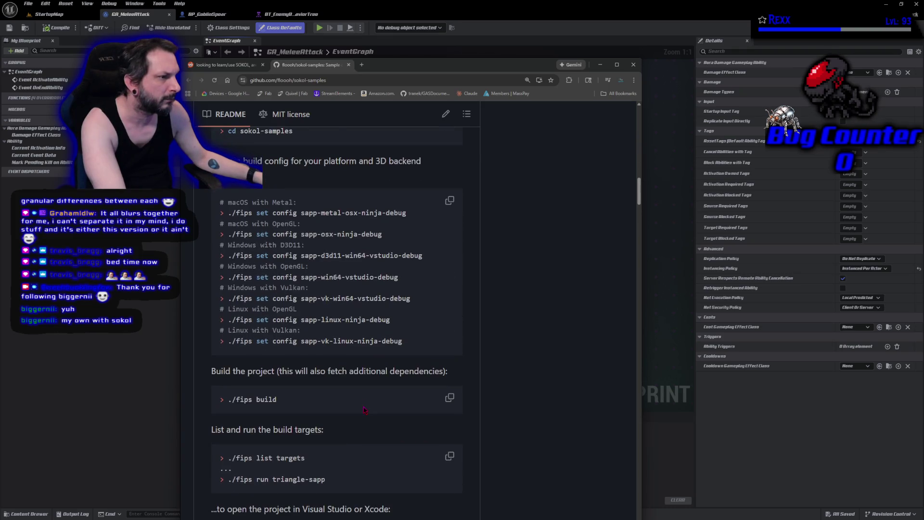
{"action": "scroll", "coordinate": [364, 410], "scroll_direction": "down", "scroll_amount": 3}
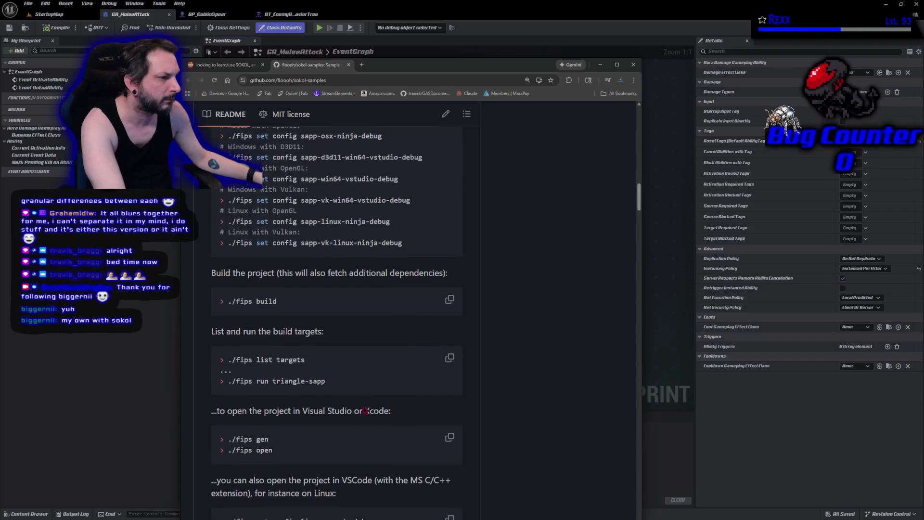
{"action": "scroll", "coordinate": [364, 410], "scroll_direction": "down", "scroll_amount": 3}
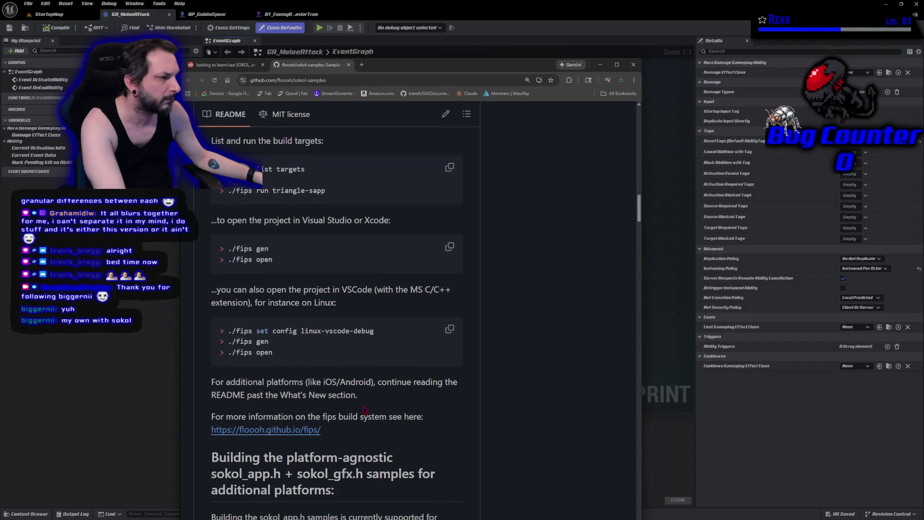
{"action": "scroll", "coordinate": [365, 411], "scroll_direction": "down", "scroll_amount": 3}
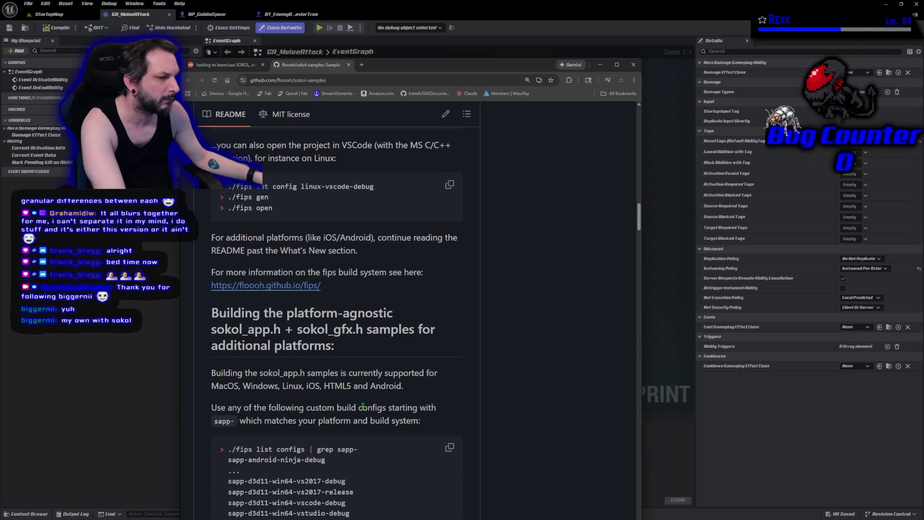
{"action": "scroll", "coordinate": [363, 407], "scroll_direction": "down", "scroll_amount": 2}
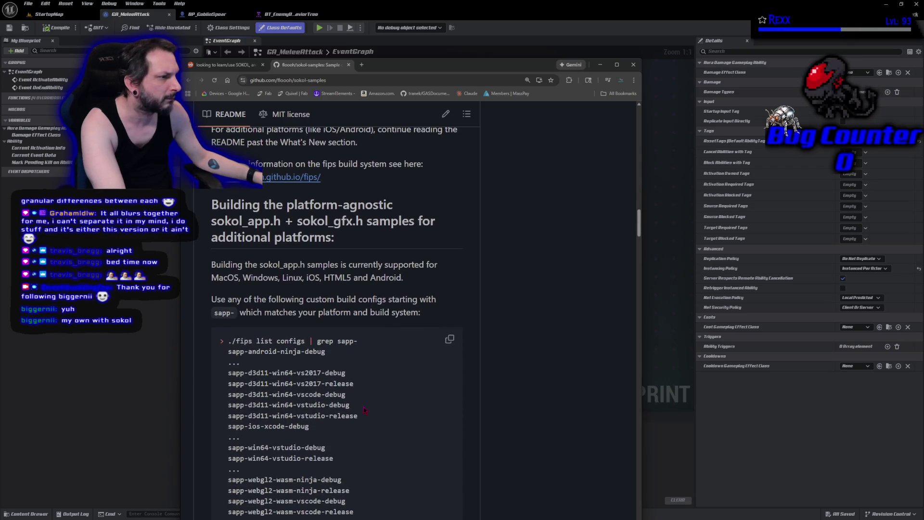
{"action": "scroll", "coordinate": [365, 410], "scroll_direction": "down", "scroll_amount": 2}
{"action": "scroll", "coordinate": [364, 410], "scroll_direction": "down", "scroll_amount": 4}
{"action": "scroll", "coordinate": [364, 411], "scroll_direction": "down", "scroll_amount": 4}
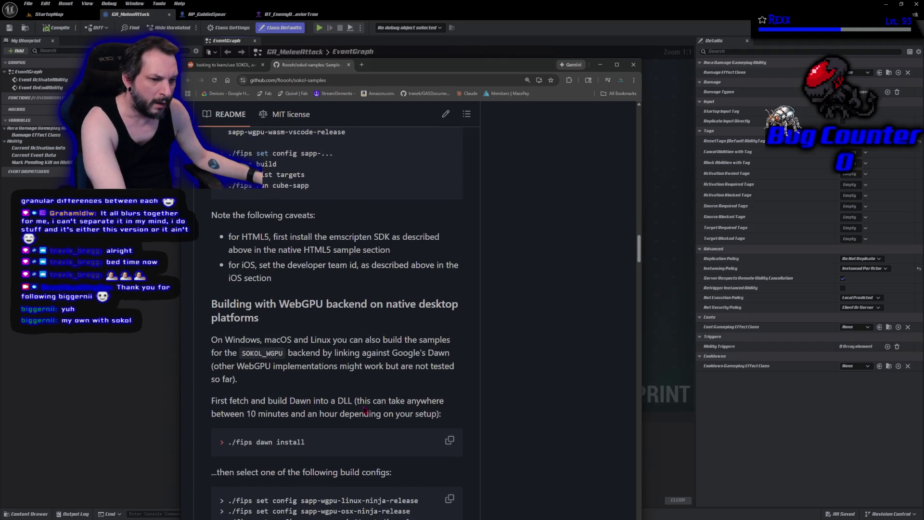
{"action": "scroll", "coordinate": [365, 410], "scroll_direction": "down", "scroll_amount": 3}
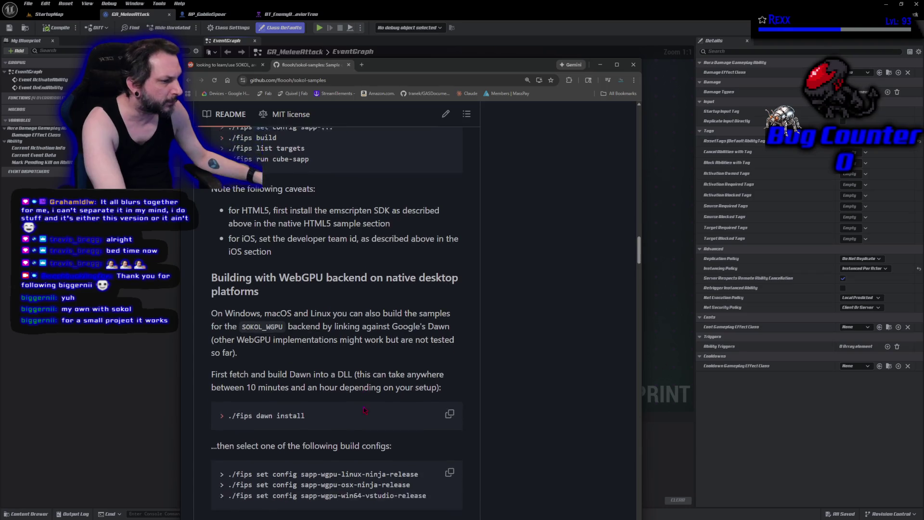
{"action": "scroll", "coordinate": [364, 411], "scroll_direction": "down", "scroll_amount": 3}
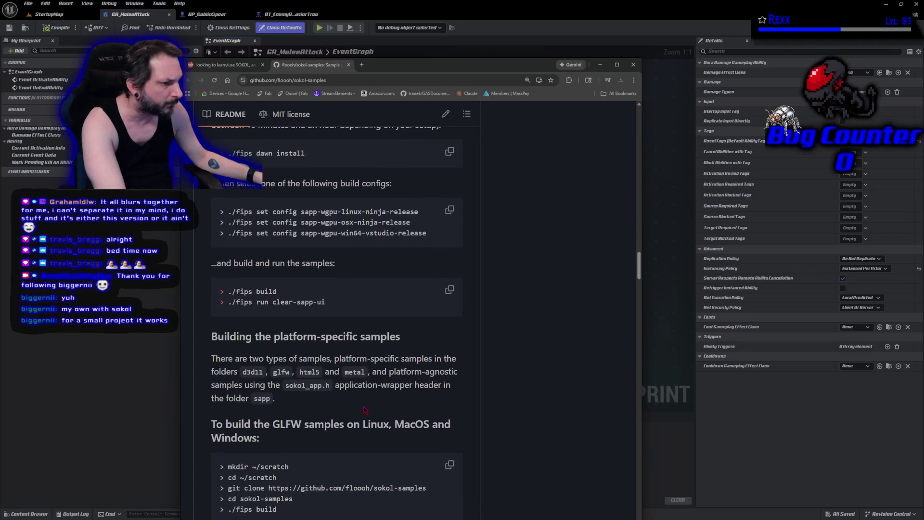
{"action": "scroll", "coordinate": [365, 410], "scroll_direction": "down", "scroll_amount": 4}
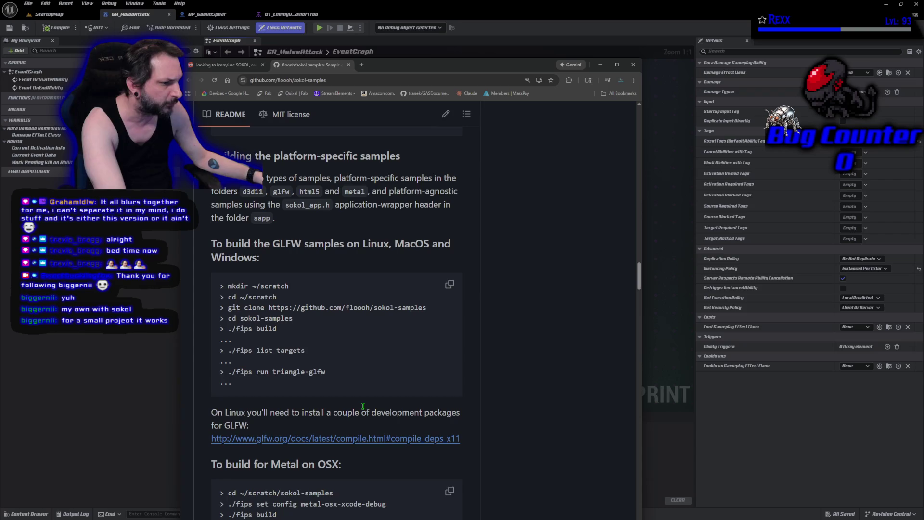
{"action": "scroll", "coordinate": [363, 406], "scroll_direction": "up", "scroll_amount": 15}
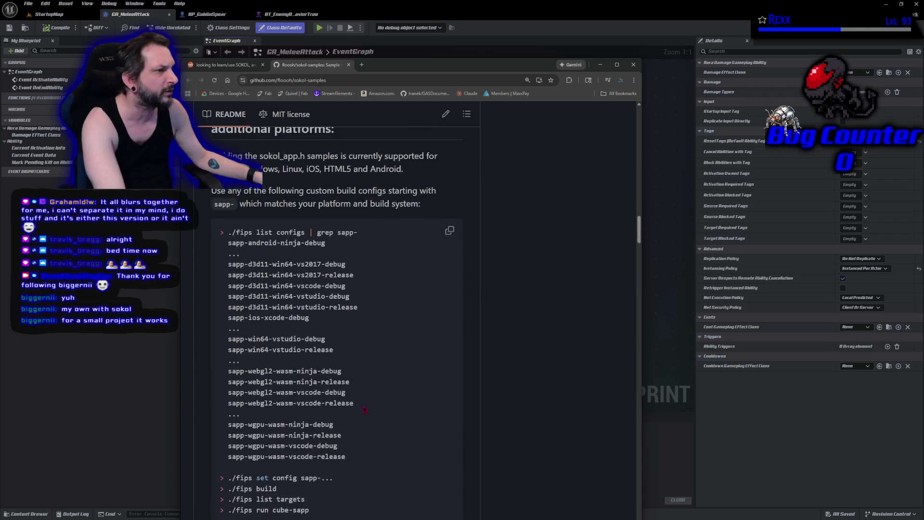
{"action": "scroll", "coordinate": [363, 408], "scroll_direction": "up", "scroll_amount": 20}
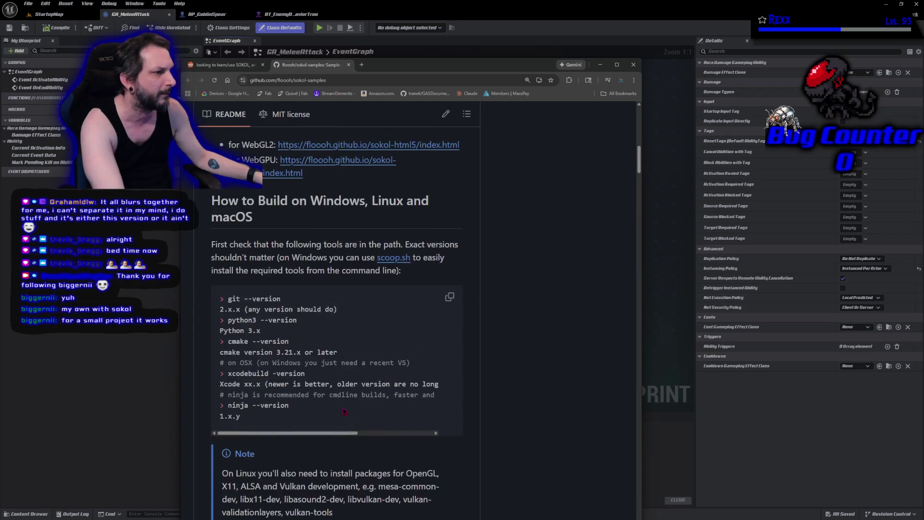
{"action": "scroll", "coordinate": [344, 411], "scroll_direction": "up", "scroll_amount": 8}
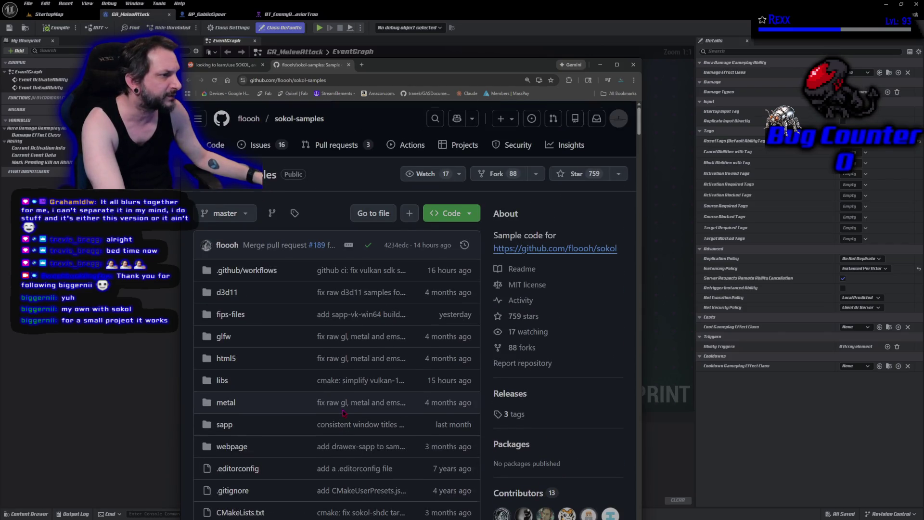
{"action": "scroll", "coordinate": [345, 413], "scroll_direction": "down", "scroll_amount": 7}
{"action": "scroll", "coordinate": [345, 413], "scroll_direction": "down", "scroll_amount": 2}
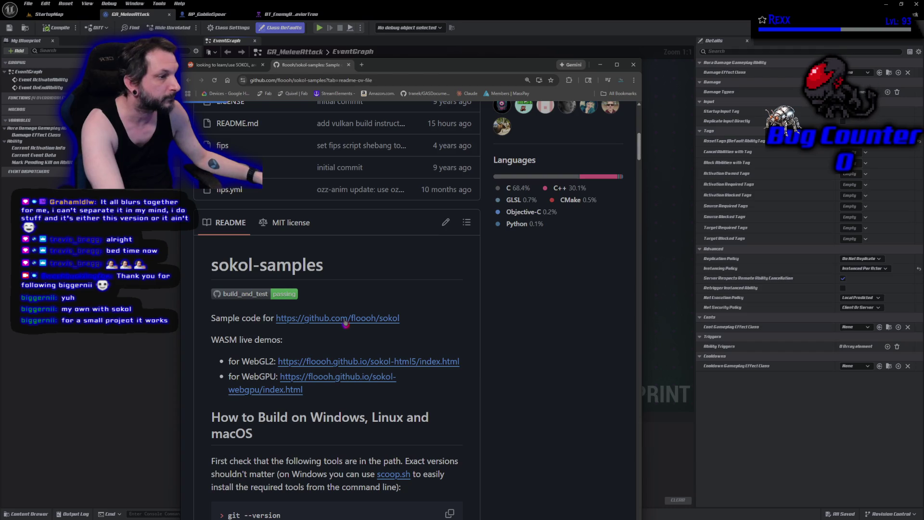
Open the floooh/sokol GitHub repository and read its README introduction.
{"action": "left_click", "coordinate": [346, 322]}
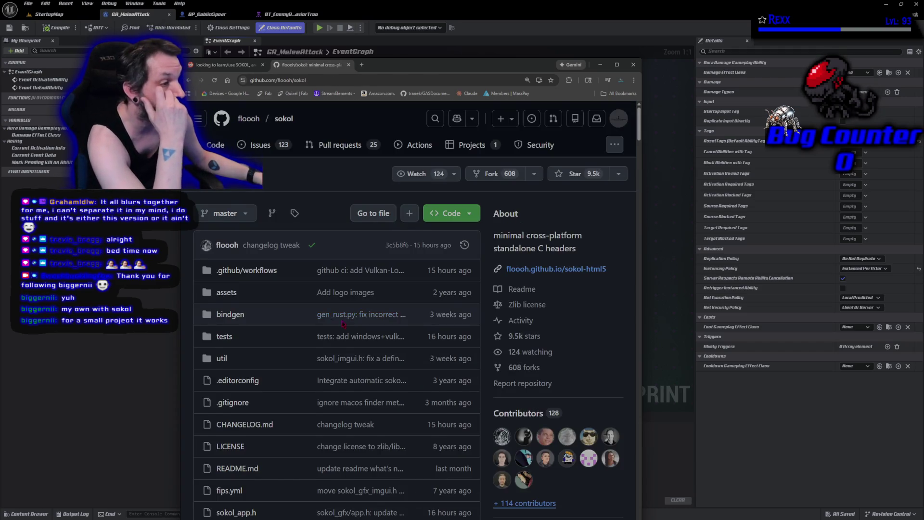
{"action": "scroll", "coordinate": [343, 324], "scroll_direction": "down", "scroll_amount": 10}
{"action": "scroll", "coordinate": [339, 339], "scroll_direction": "down", "scroll_amount": 2}
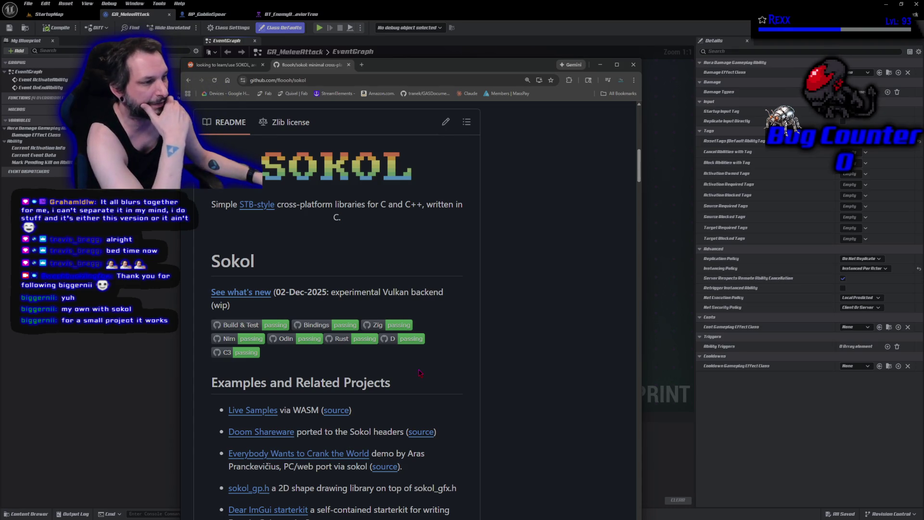
{"action": "scroll", "coordinate": [419, 424], "scroll_direction": "up", "scroll_amount": 2}
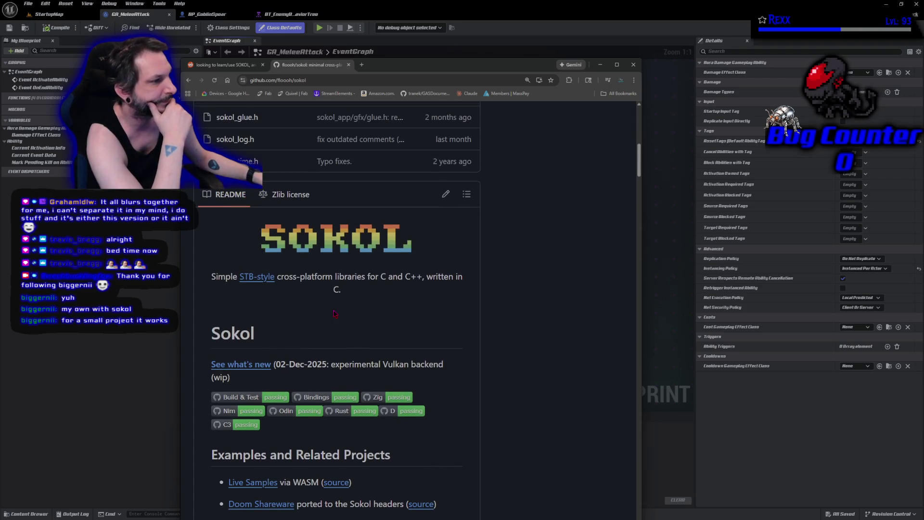
{"action": "scroll", "coordinate": [335, 313], "scroll_direction": "down", "scroll_amount": 1}
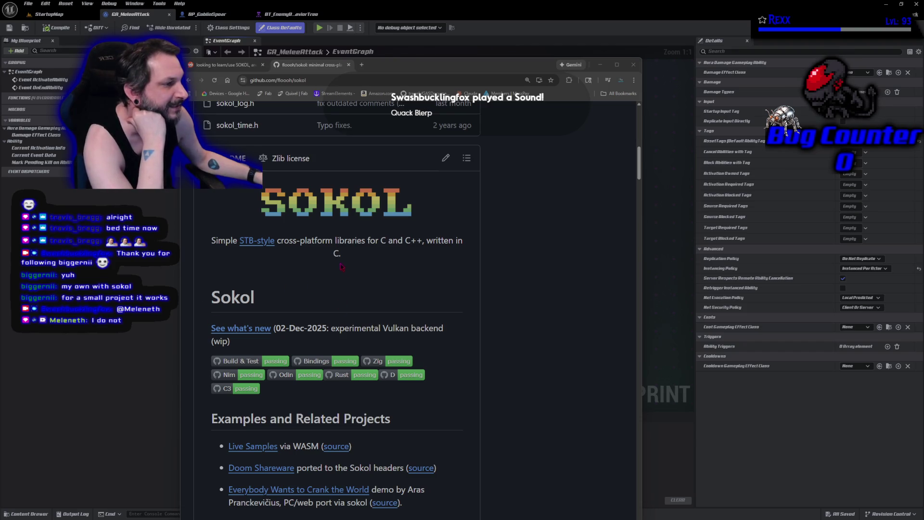
{"action": "mouse_move", "coordinate": [334, 253]}
{"action": "left_mouse_down"}
{"action": "mouse_move", "coordinate": [379, 239]}
{"action": "mouse_move", "coordinate": [340, 255]}
{"action": "mouse_move", "coordinate": [425, 241]}
{"action": "left_mouse_up"}
{"action": "left_click", "coordinate": [201, 239]}
Scroll to the README's Examples list and open the Doom Shareware web port.
{"action": "scroll", "coordinate": [202, 238], "scroll_direction": "down", "scroll_amount": 4}
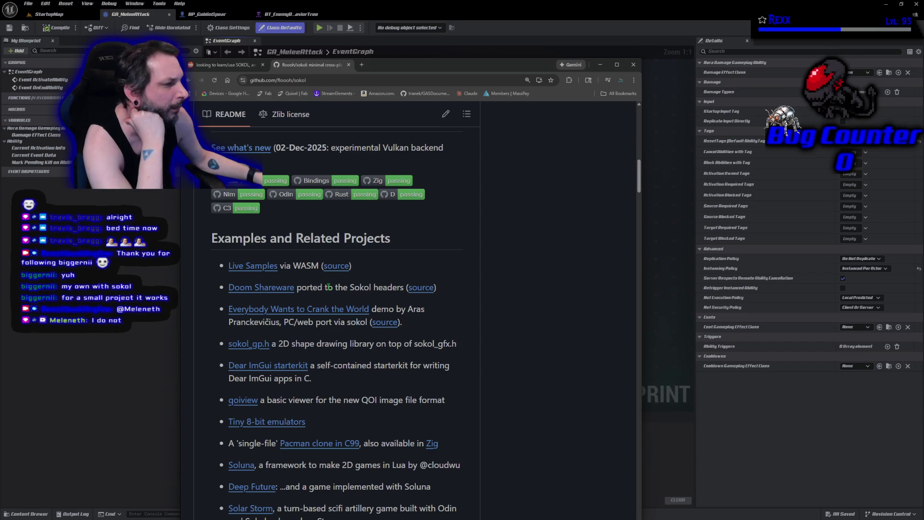
{"action": "scroll", "coordinate": [468, 351], "scroll_direction": "down", "scroll_amount": 2}
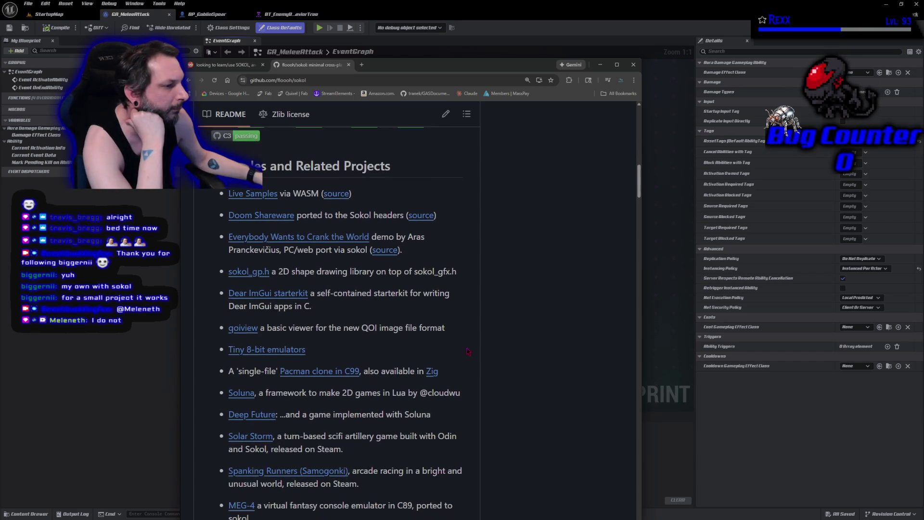
{"action": "scroll", "coordinate": [468, 351], "scroll_direction": "down", "scroll_amount": 8}
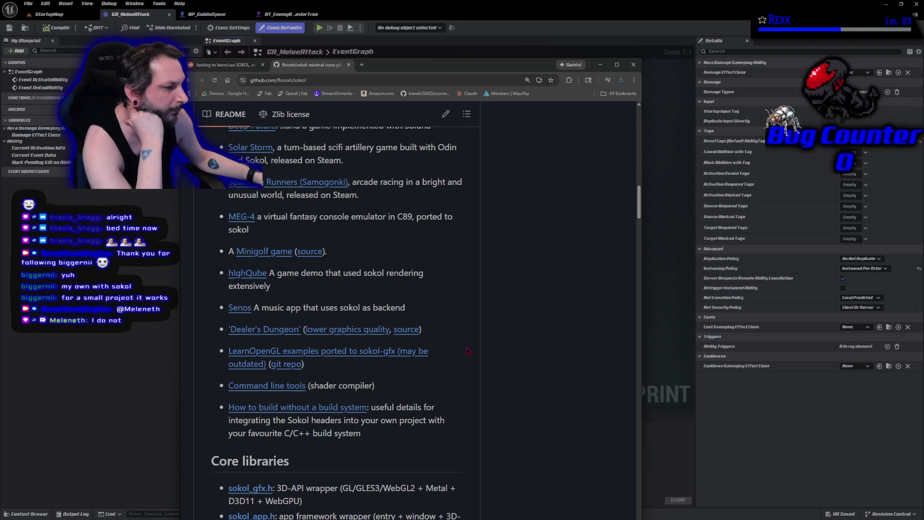
{"action": "scroll", "coordinate": [468, 352], "scroll_direction": "up", "scroll_amount": 7}
{"action": "scroll", "coordinate": [274, 284], "scroll_direction": "up", "scroll_amount": 3}
{"action": "left_click", "coordinate": [271, 257]}
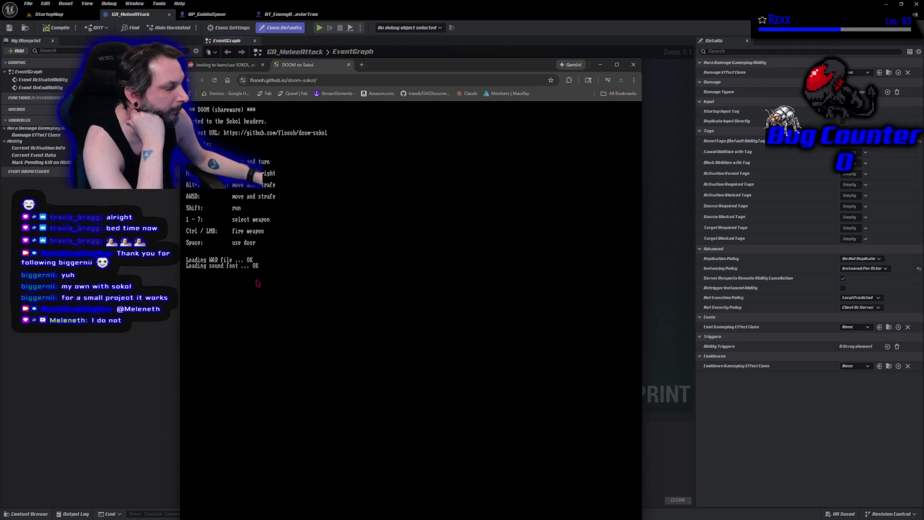
Start a new Doom game on Knee-Deep in the Dead at Nightmare skill.
{"action": "left_click", "coordinate": [281, 301]}
{"action": "key", "text": "Escape"}
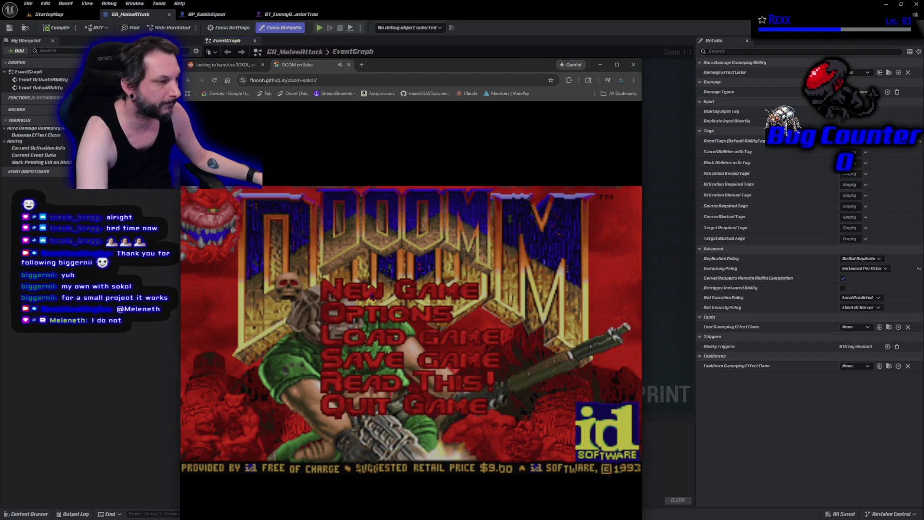
{"action": "key", "text": "Return"}
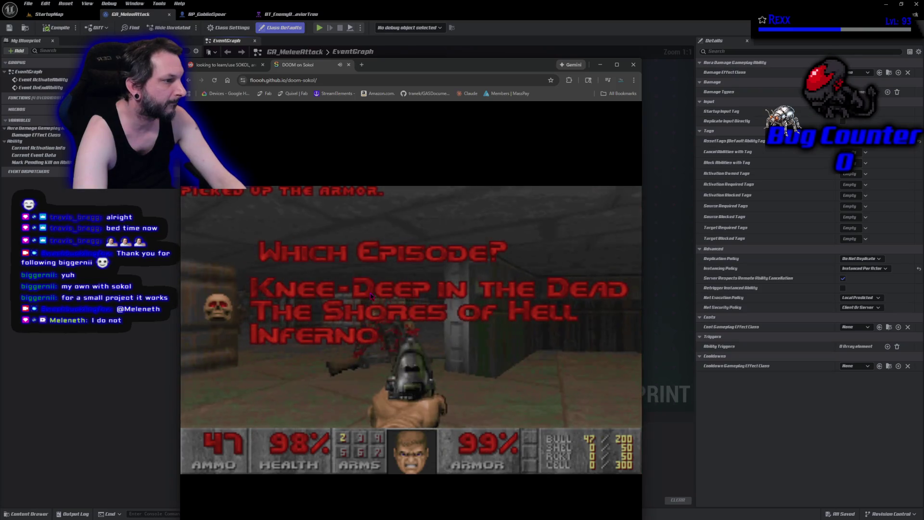
{"action": "key", "text": "Return"}
{"action": "key", "text": "Down"}
{"action": "key", "text": "Down"}
{"action": "key", "text": "Return"}
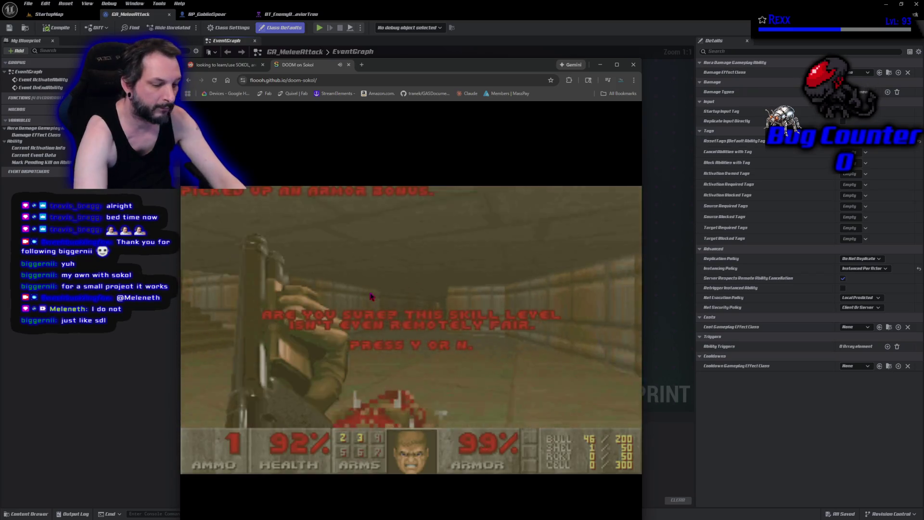
{"action": "left_click", "coordinate": [371, 296]}
{"action": "key", "text": "y"}
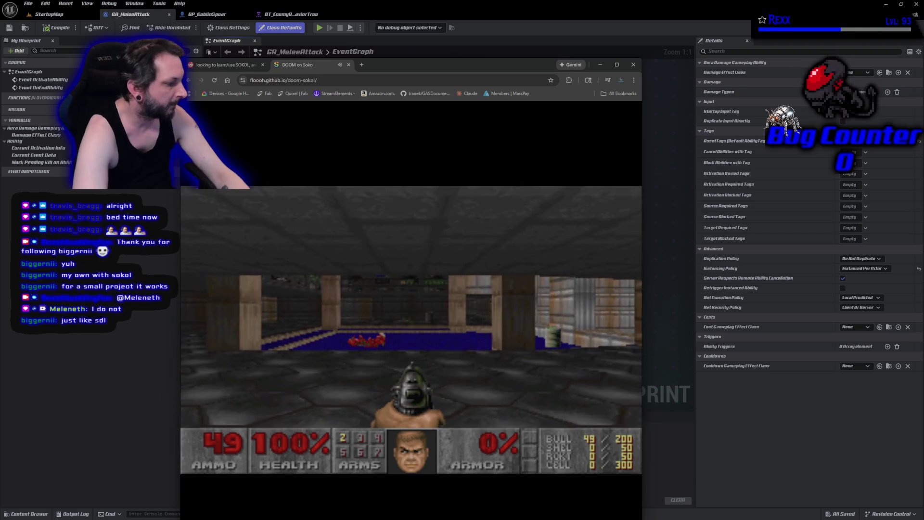
Advance up the corridor and stairs, shooting enemies and grabbing the health bonus, armor and shotgun.
{"action": "key", "text": "Right"}
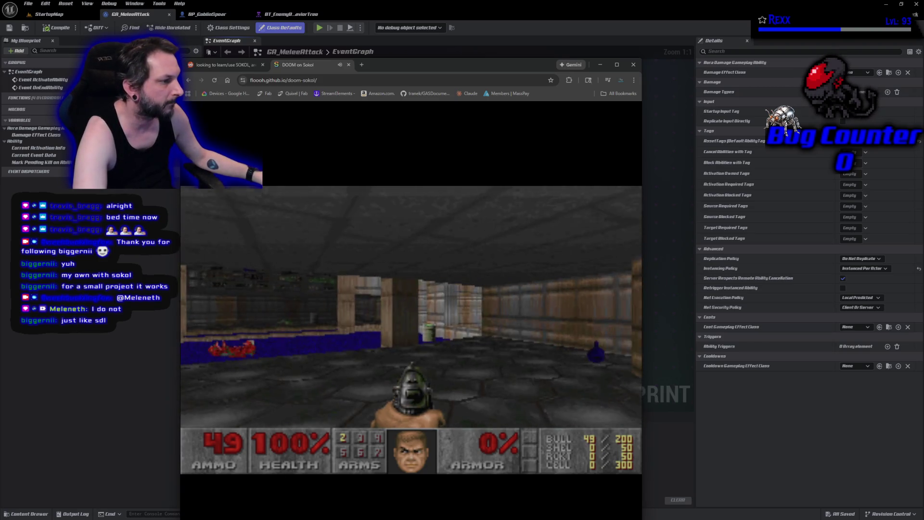
{"action": "key", "text": "Left"}
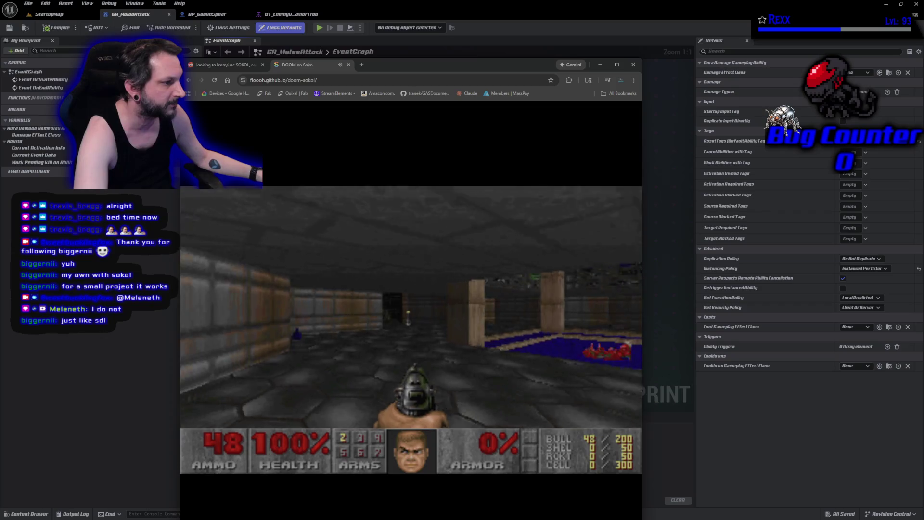
{"action": "key", "text": "Up"}
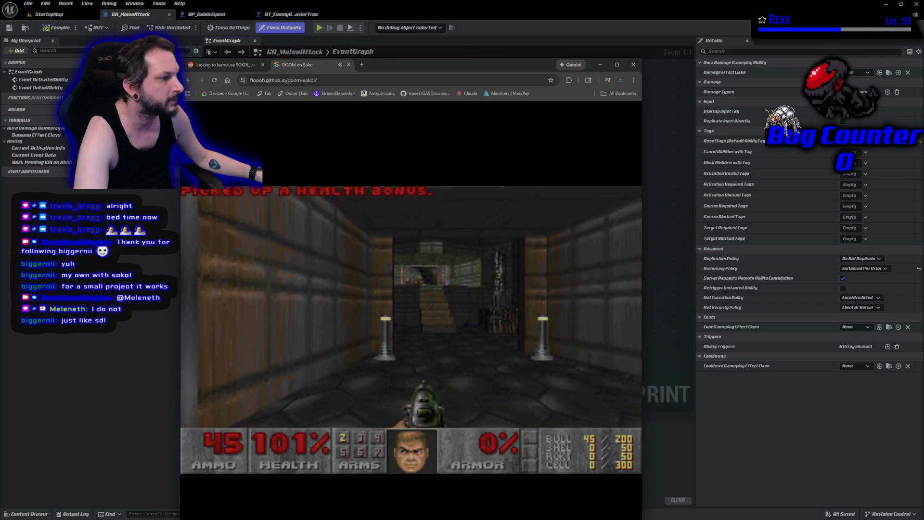
{"action": "key", "text": "ctrl"}
{"action": "key", "text": "Up"}
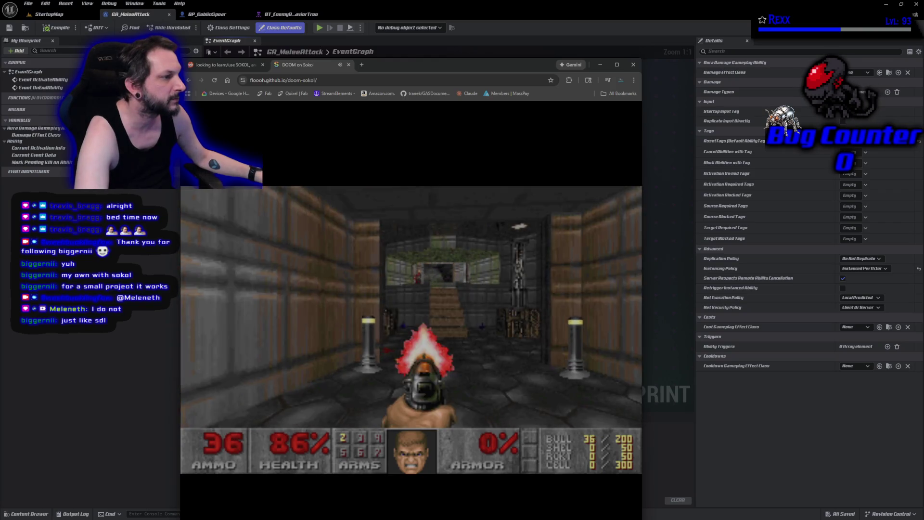
{"action": "key", "text": "Up"}
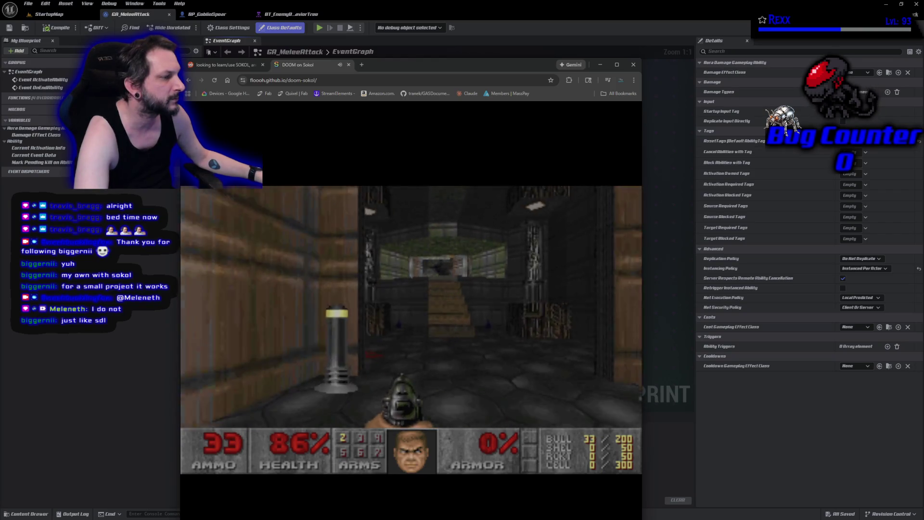
{"action": "key", "text": "Up"}
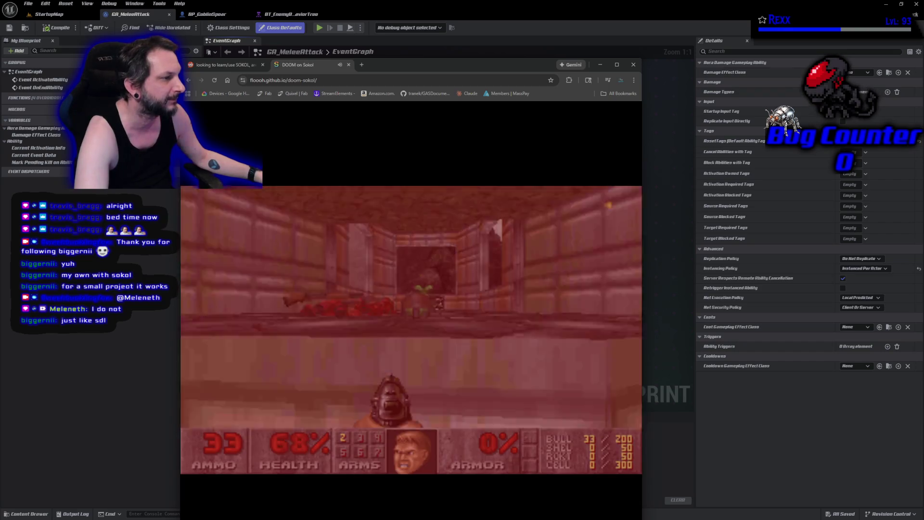
{"action": "key", "text": "ctrl"}
{"action": "key", "text": "Up"}
{"action": "key", "text": "Left"}
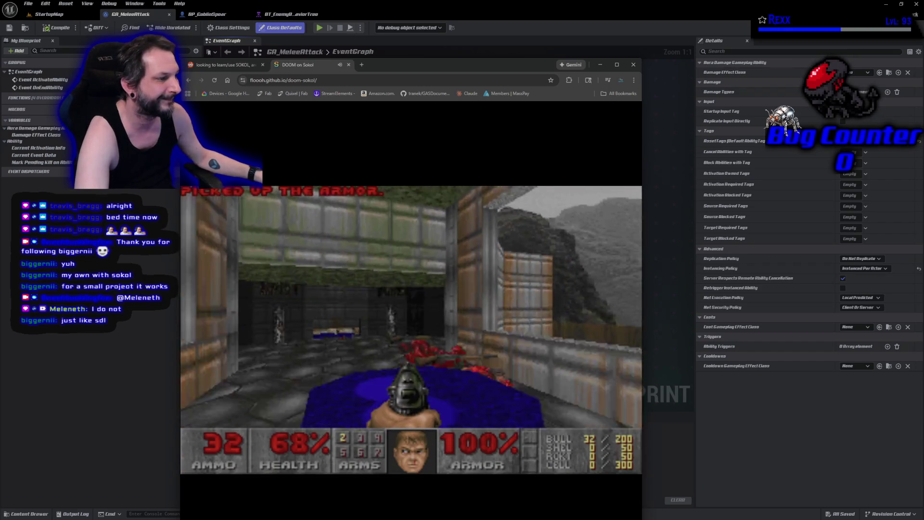
{"action": "key", "text": "Up"}
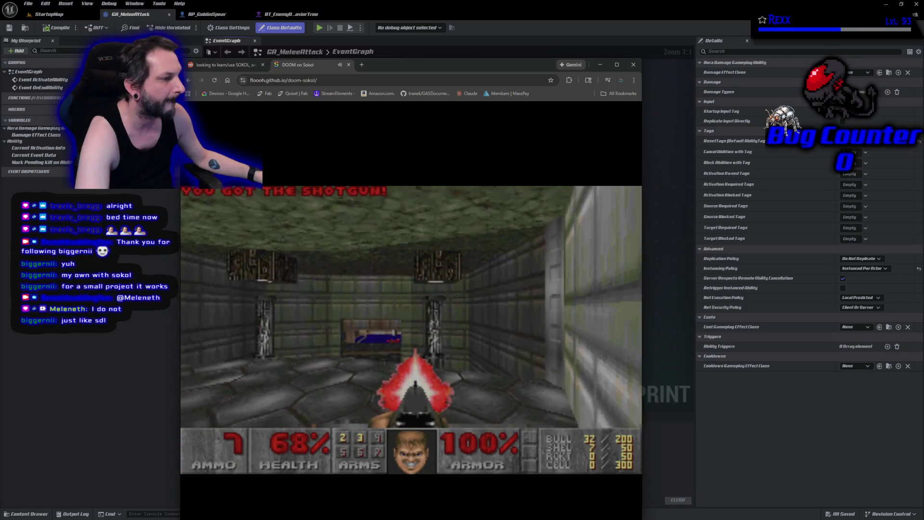
{"action": "key", "text": "Up"}
{"action": "key", "text": "ctrl"}
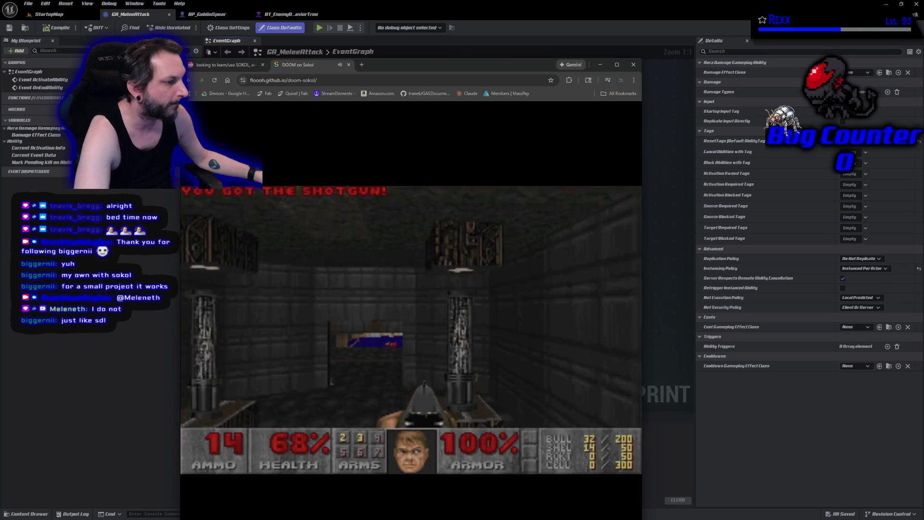
Explore the room and green corridor, collecting health and armor bonuses.
{"action": "key", "text": "Right"}
{"action": "key", "text": "ctrl"}
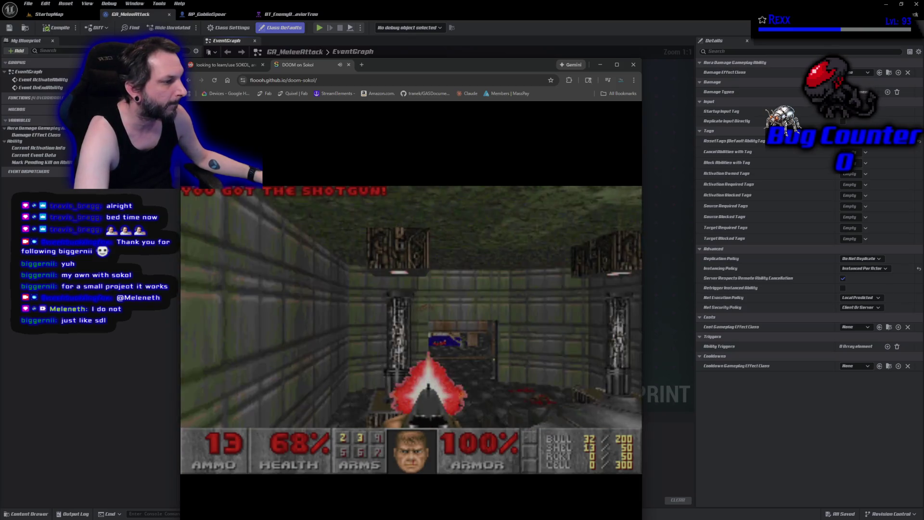
{"action": "key", "text": "Up"}
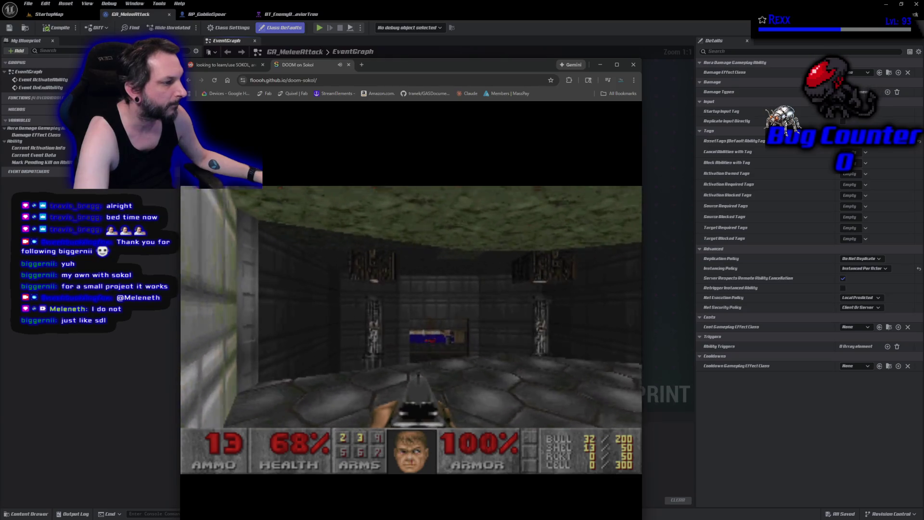
{"action": "key", "text": "Right"}
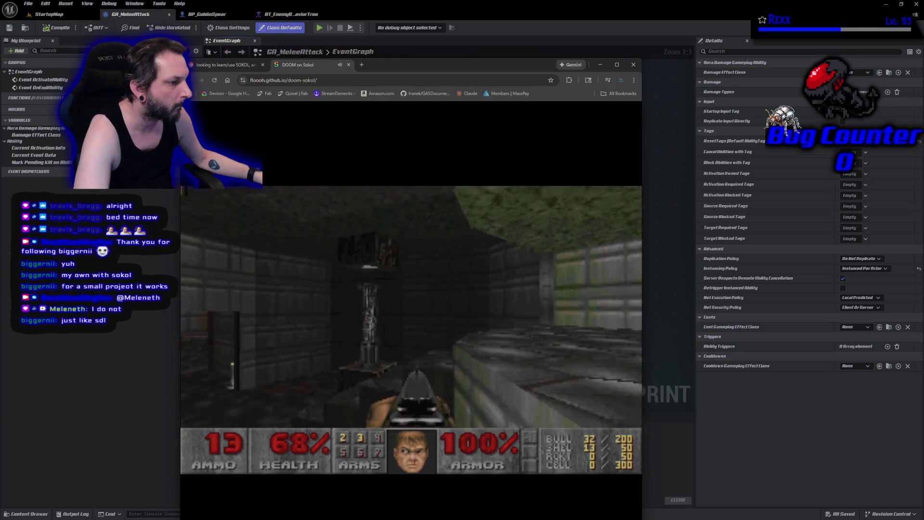
{"action": "key", "text": "Up"}
{"action": "key", "text": "Right"}
{"action": "key", "text": "Left"}
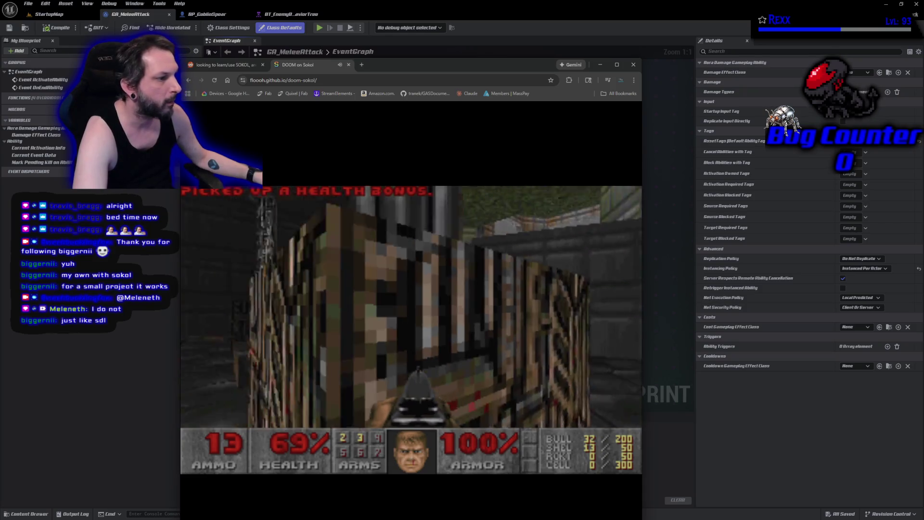
{"action": "key", "text": "Left"}
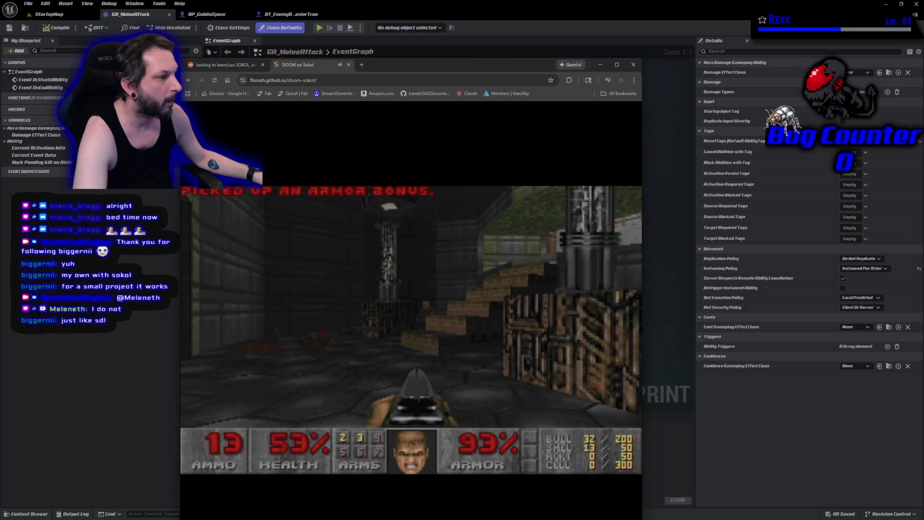
{"action": "key", "text": "Right"}
{"action": "key", "text": "Up"}
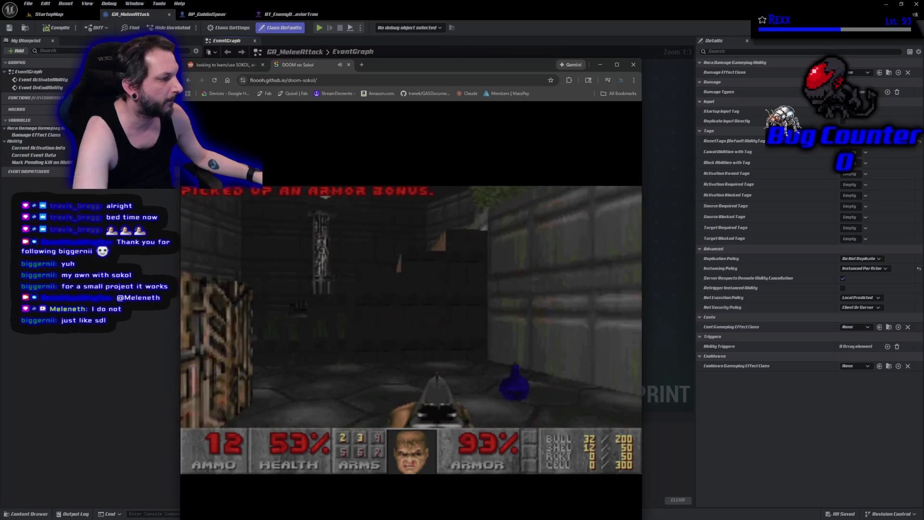
{"action": "key", "text": "Left"}
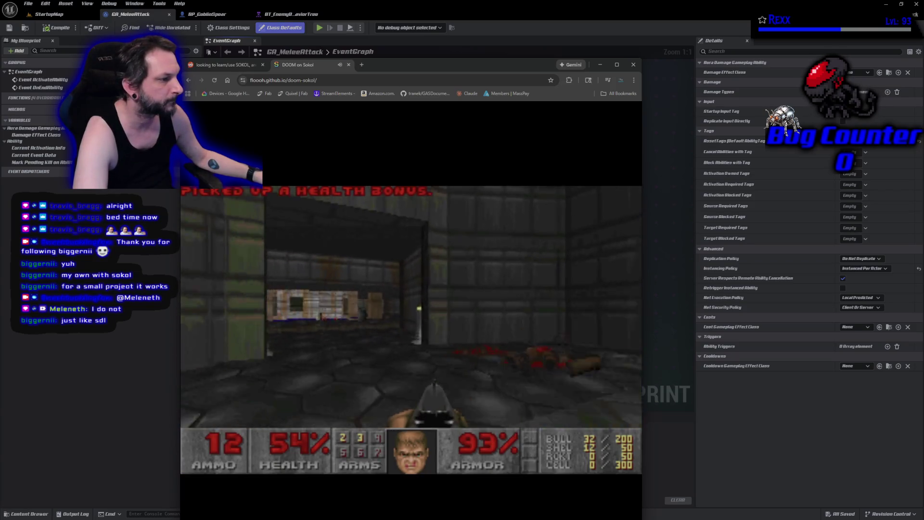
{"action": "key", "text": "Left"}
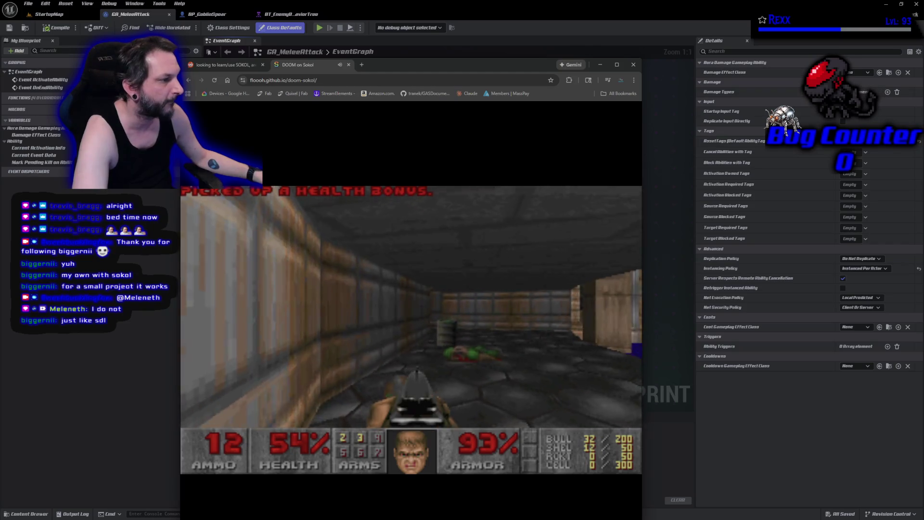
Fight down the corridor toward the crates, picking up an armor bonus and shooting enemies in the room.
{"action": "key", "text": "ctrl"}
{"action": "key", "text": "ctrl"}
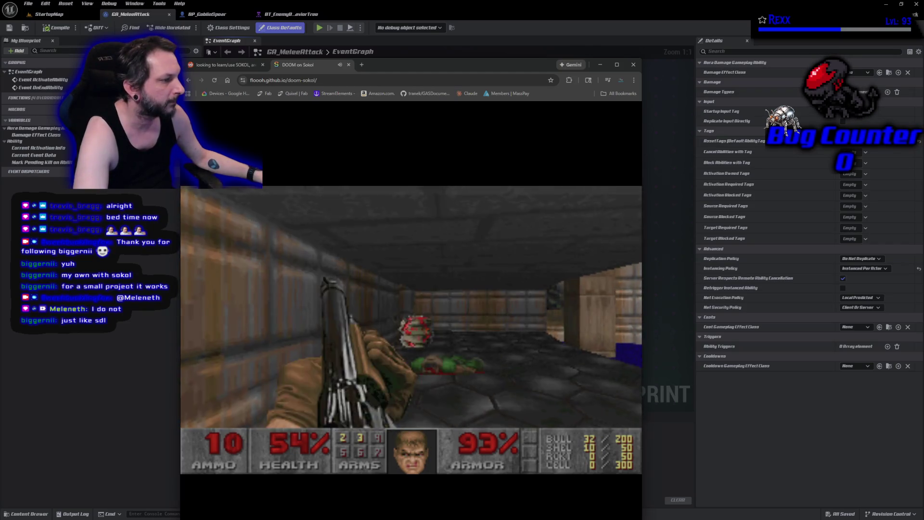
{"action": "key", "text": "Up"}
{"action": "key", "text": "Right"}
{"action": "key", "text": "Up"}
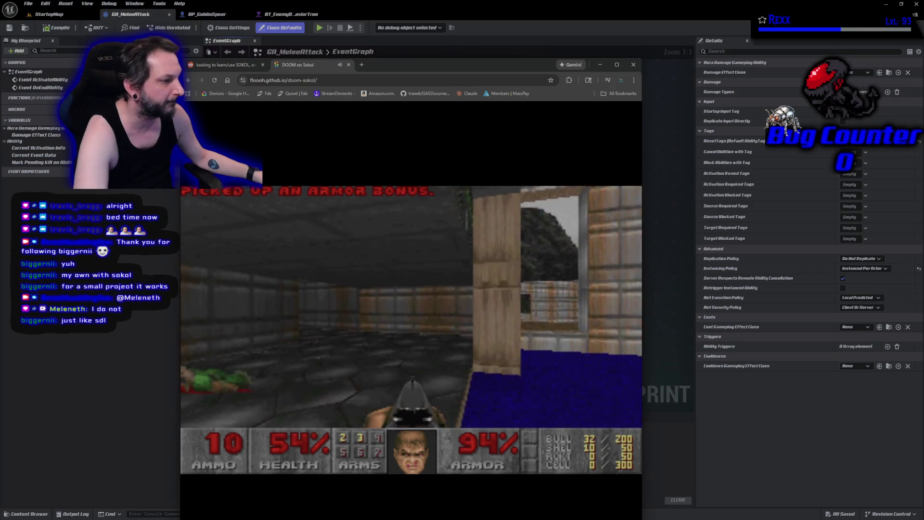
{"action": "key", "text": "Up"}
{"action": "key", "text": "Right"}
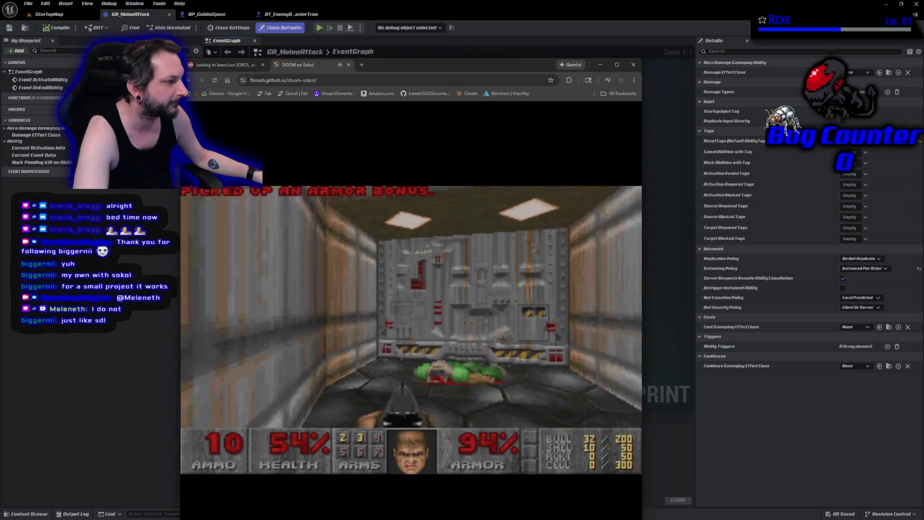
{"action": "key", "text": "Left"}
{"action": "key", "text": "ctrl"}
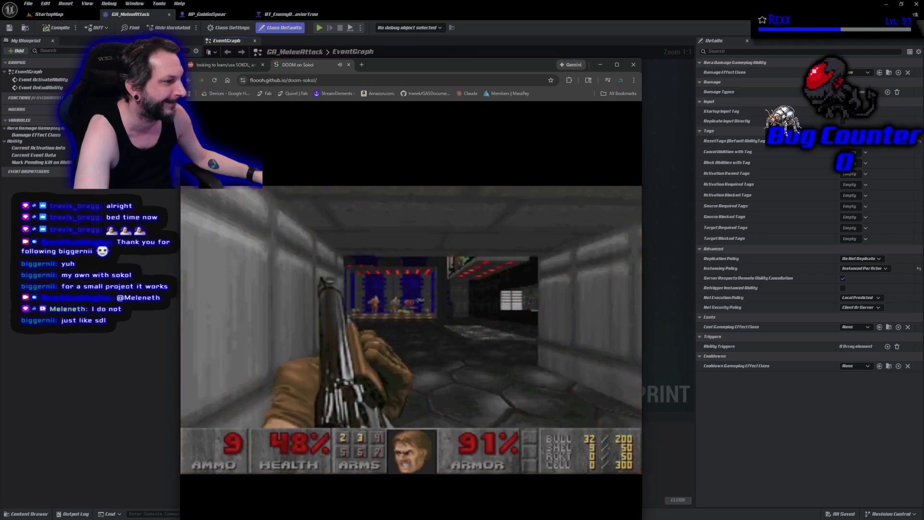
{"action": "key", "text": "Up"}
{"action": "key", "text": "Left"}
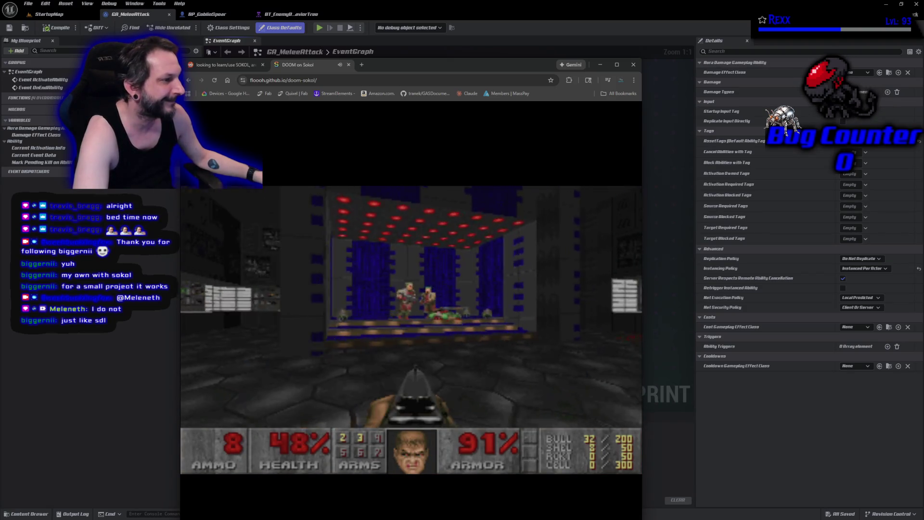
{"action": "key", "text": "ctrl"}
{"action": "key", "text": "Left"}
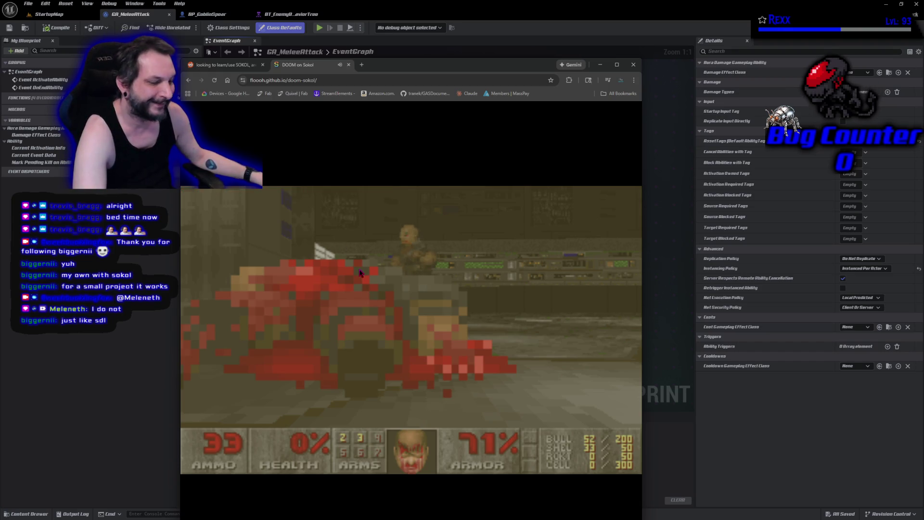
Respawn, choose Quit Game from the Doom main menu, and close the DOOM on Sokol tab.
{"action": "left_click", "coordinate": [370, 296]}
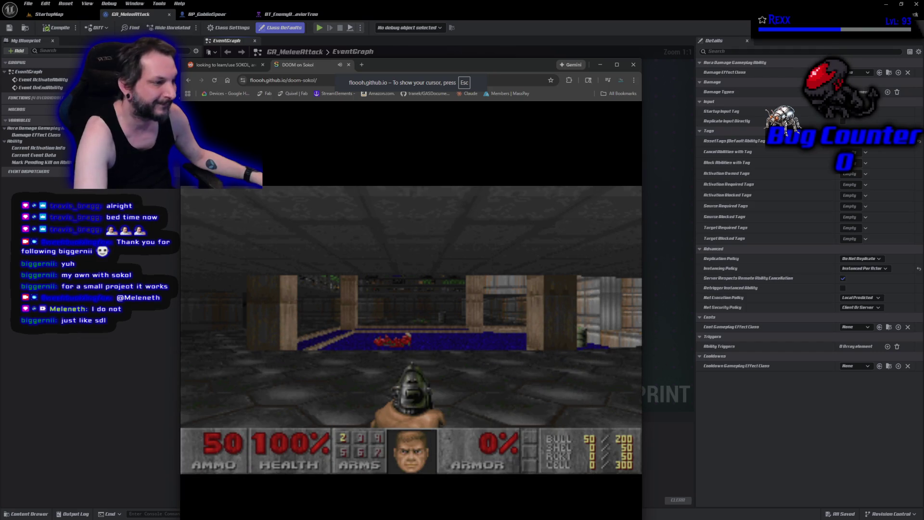
{"action": "left_click", "coordinate": [558, 337]}
{"action": "key", "text": "Escape"}
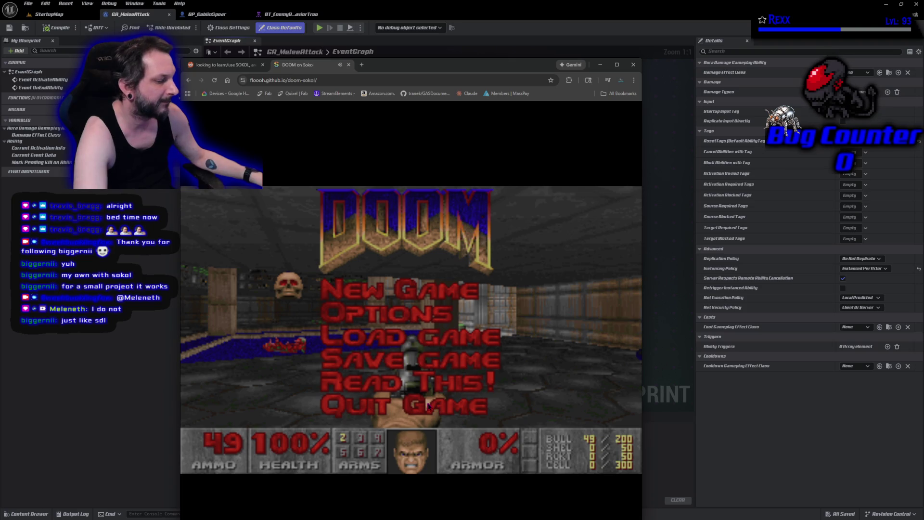
{"action": "key", "text": "Down"}
{"action": "key", "text": "Down"}
{"action": "key", "text": "Down"}
{"action": "key", "text": "Down"}
{"action": "key", "text": "Return"}
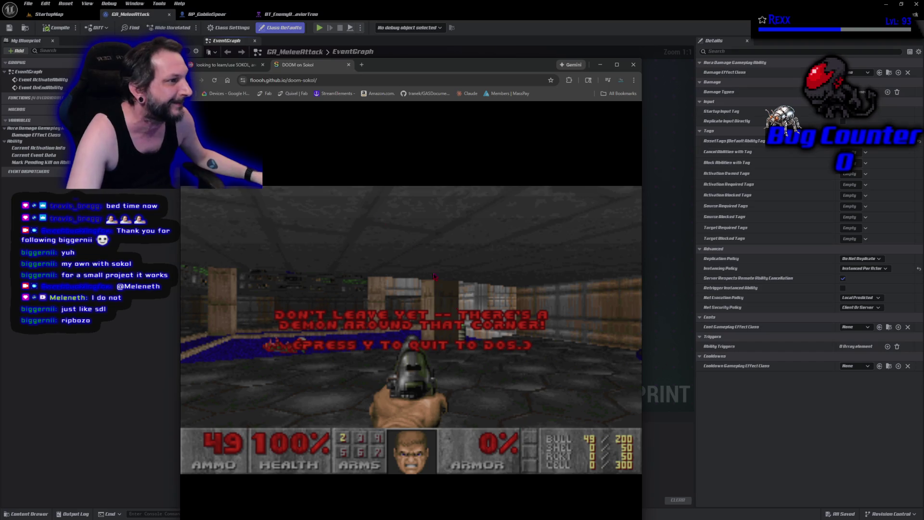
{"action": "left_click", "coordinate": [349, 65]}
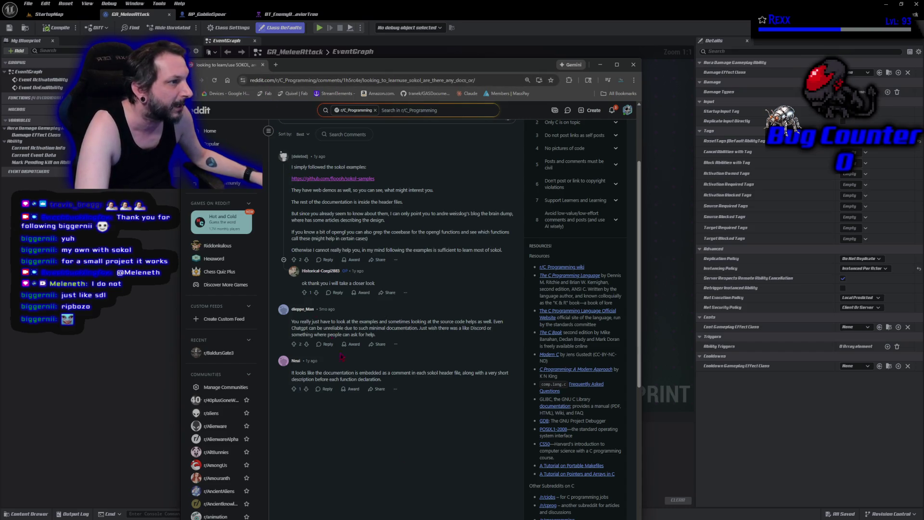
Hide the browser to the GA_MeleeAttack graph, then close the Unreal editor window to reveal Rider.
{"action": "key", "text": "alt+Tab"}
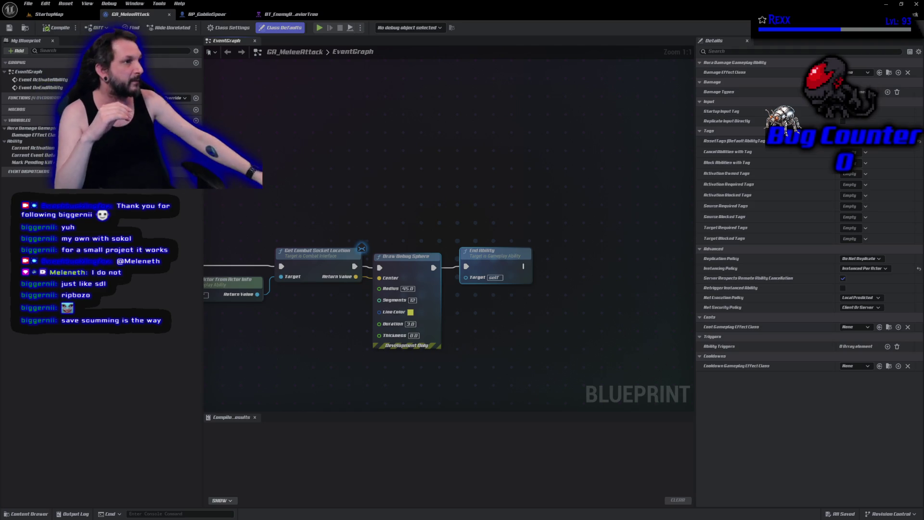
{"action": "left_click", "coordinate": [917, 4]}
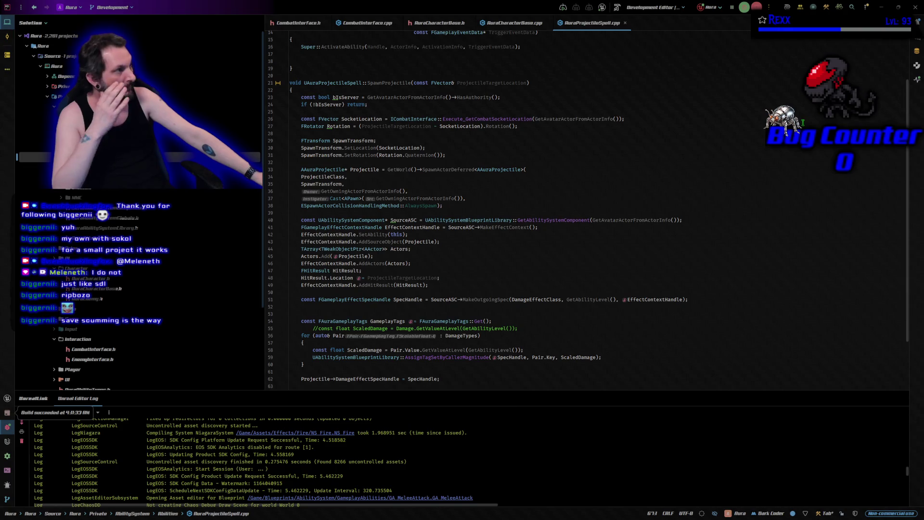
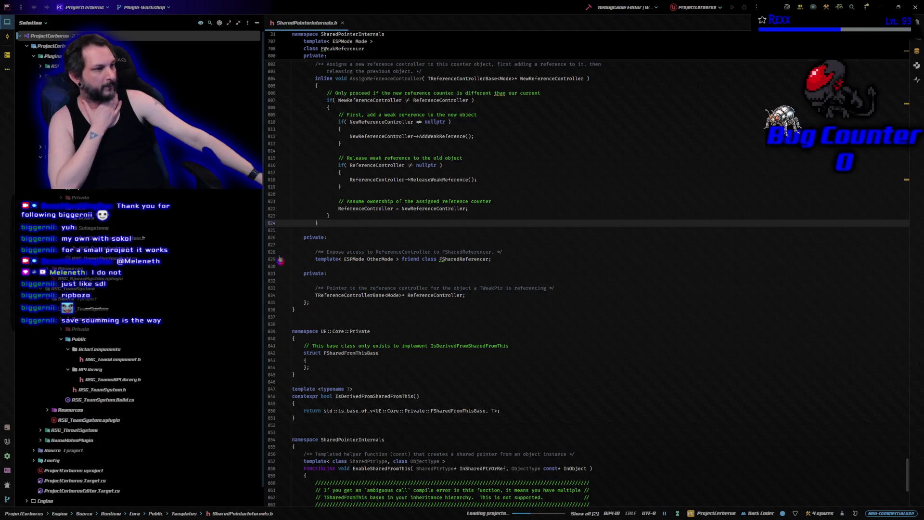
Review lines 825 to 832 in the private section of SharedPointerInternals.h.
{"action": "left_click", "coordinate": [363, 230]}
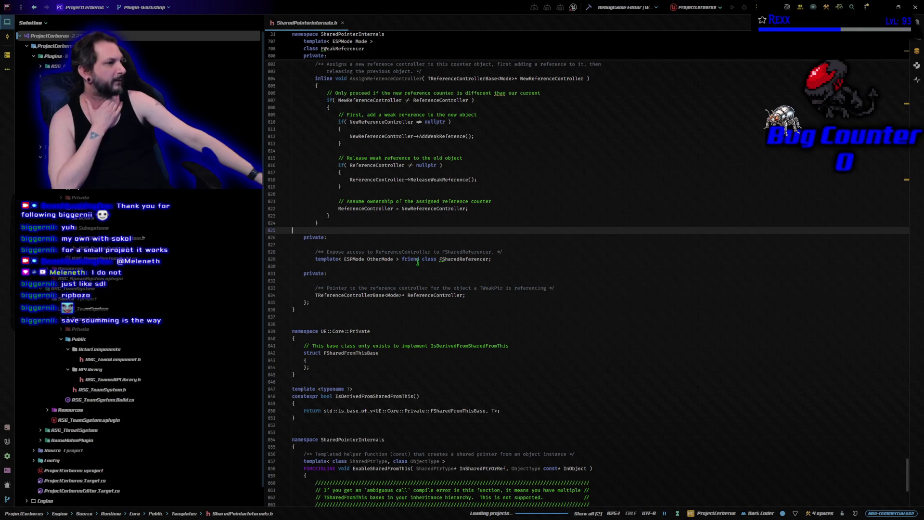
{"action": "key", "text": "Down"}
{"action": "key", "text": "Down"}
{"action": "left_click", "coordinate": [381, 225]}
{"action": "key", "text": "Down"}
{"action": "key", "text": "Down"}
{"action": "key", "text": "Up"}
{"action": "left_click", "coordinate": [383, 238]}
{"action": "left_click", "coordinate": [384, 245]}
{"action": "left_click", "coordinate": [387, 267]}
{"action": "left_click", "coordinate": [383, 281]}
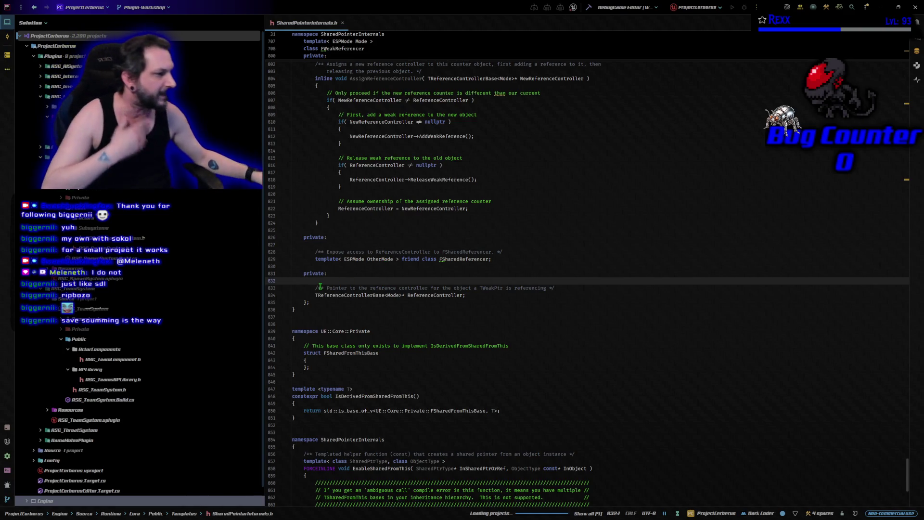
{"action": "scroll", "coordinate": [561, 325], "scroll_direction": "down", "scroll_amount": 2}
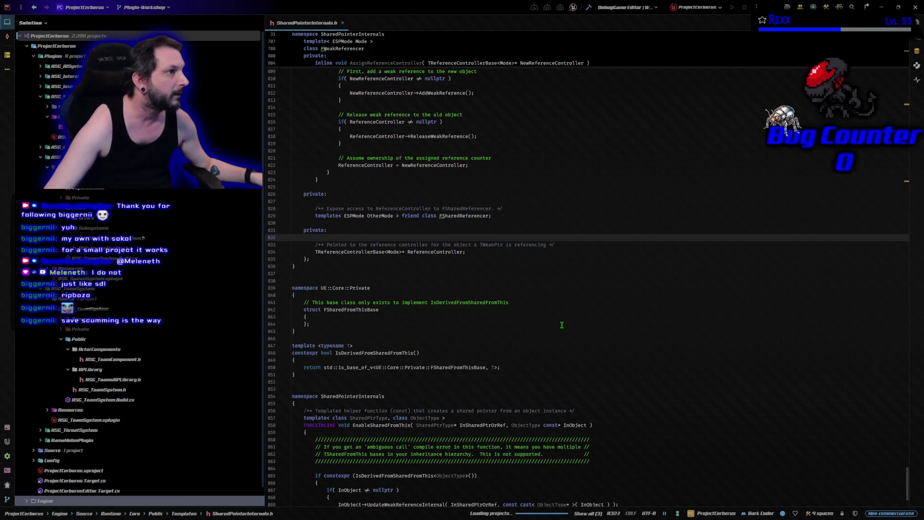
Close SharedPointerInternals.h, check the running build tasks, and move the Unreal loading splash down.
{"action": "middle_click", "coordinate": [298, 22]}
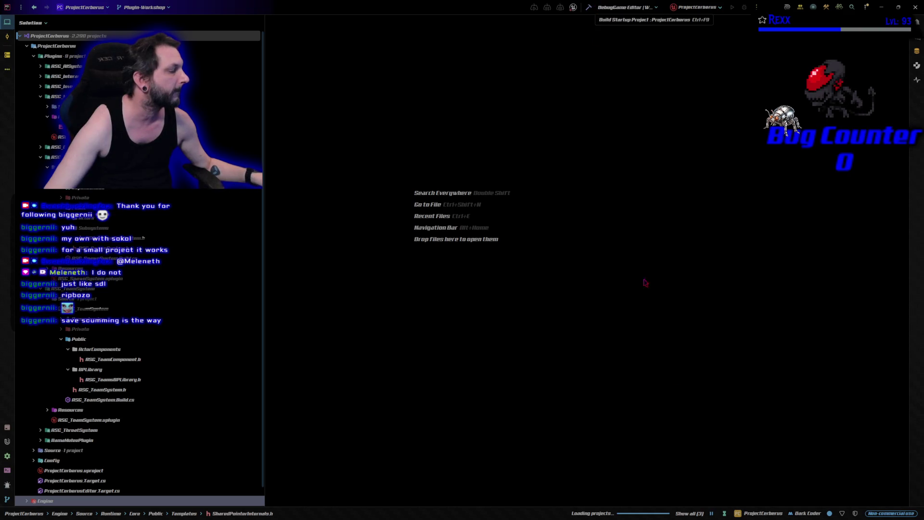
{"action": "left_click", "coordinate": [641, 514]}
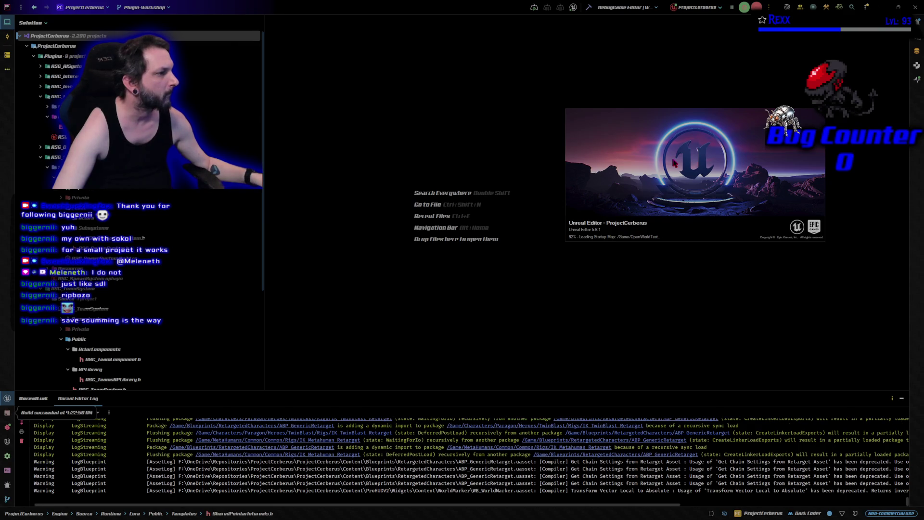
{"action": "left_click_drag", "start_coordinate": [646, 140], "coordinate": [643, 182]}
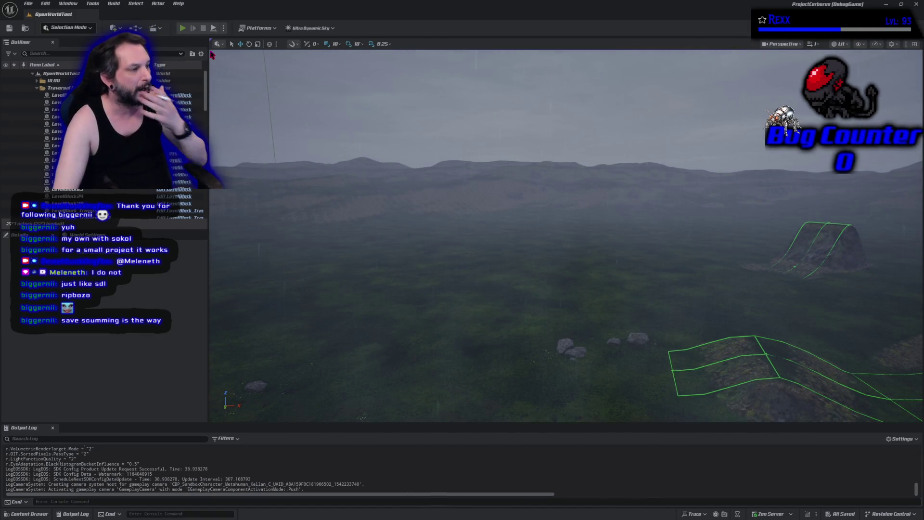
Play-test the level, cast Cure from the Spell menu on a party member, then stop and restart play.
{"action": "key", "text": "alt+p"}
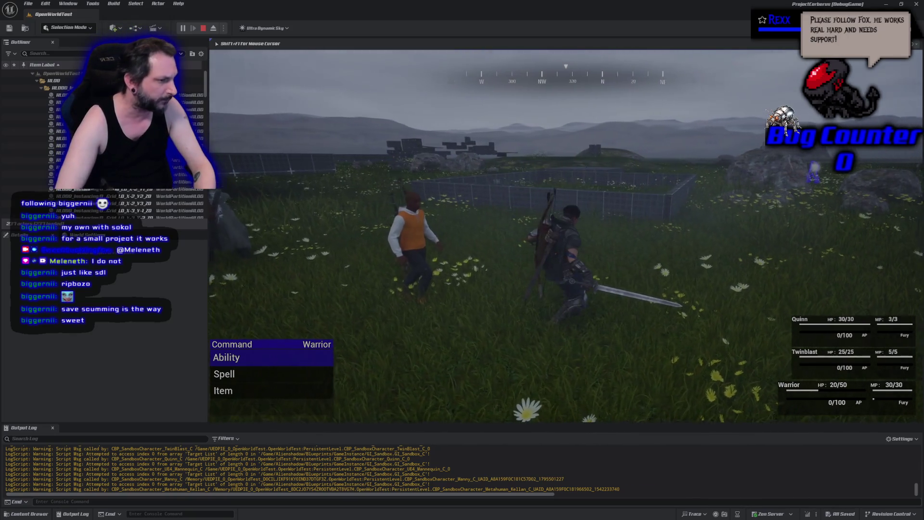
{"action": "key", "text": "Down"}
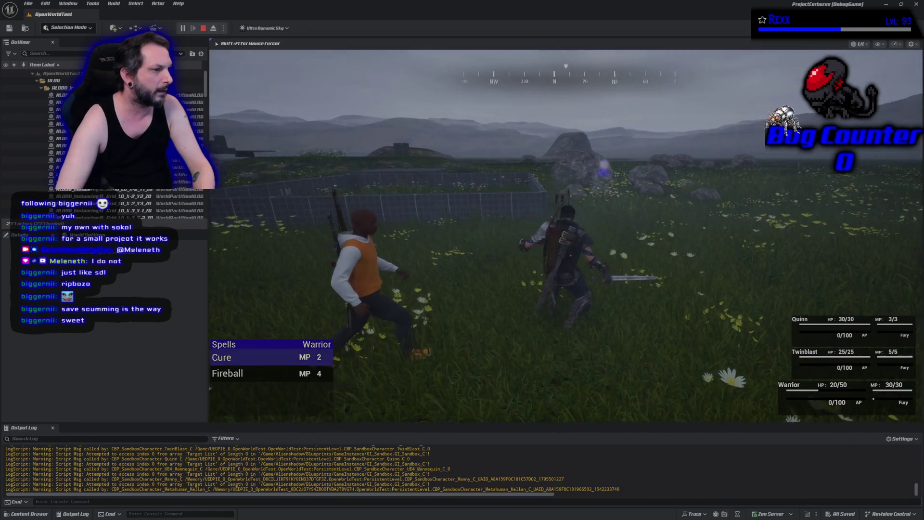
{"action": "key", "text": "Return"}
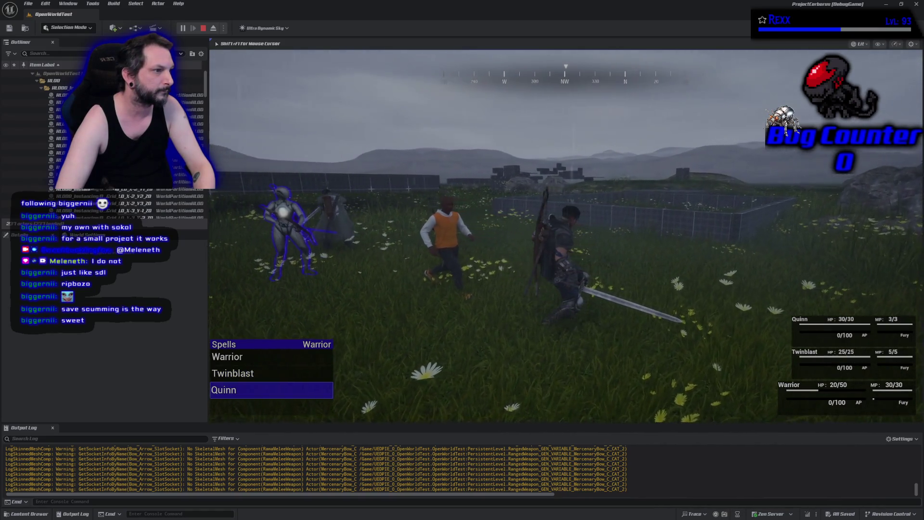
{"action": "key", "text": "Up"}
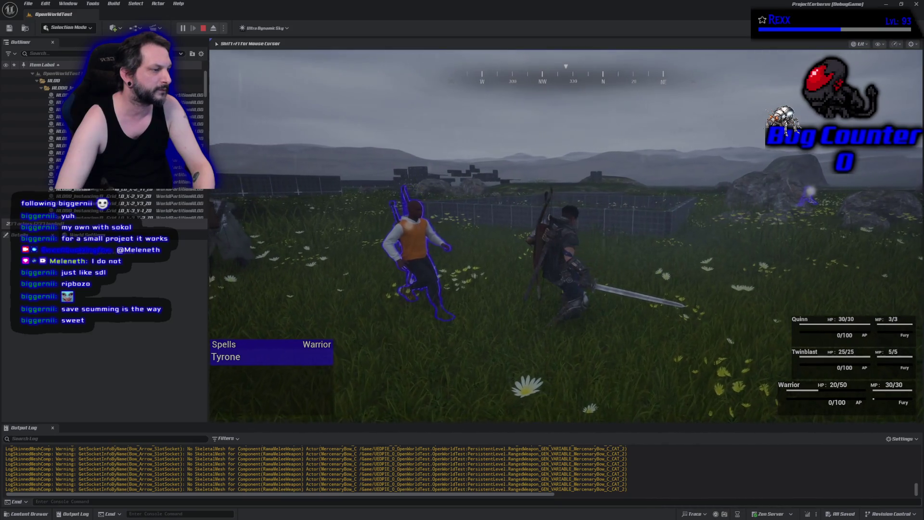
{"action": "key", "text": "Return"}
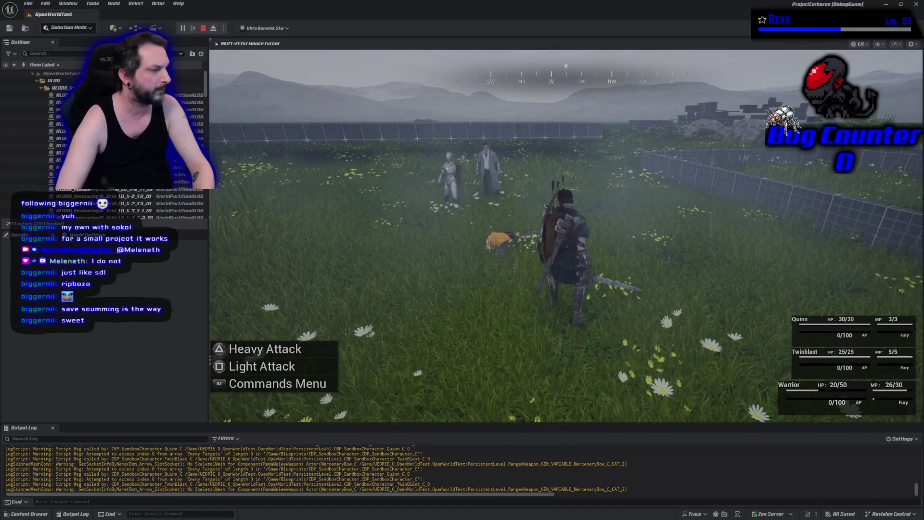
{"action": "key", "text": "Escape"}
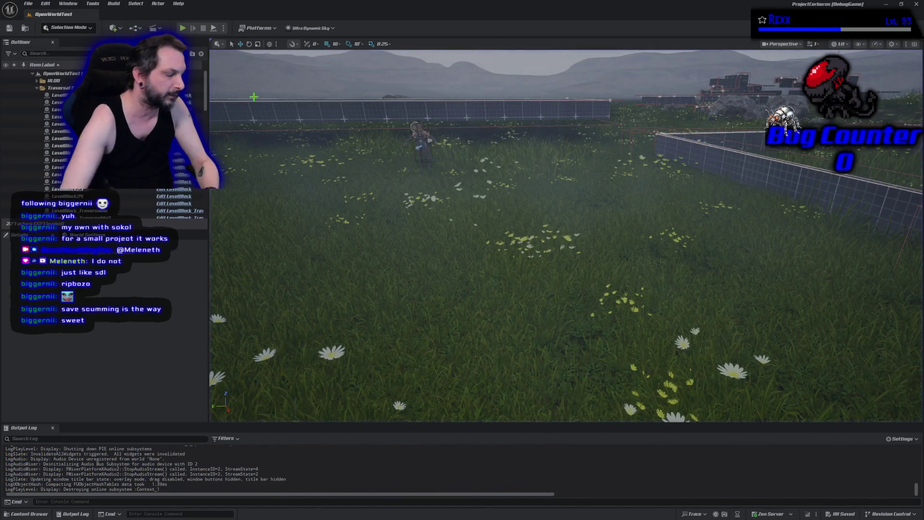
{"action": "key", "text": "alt+p"}
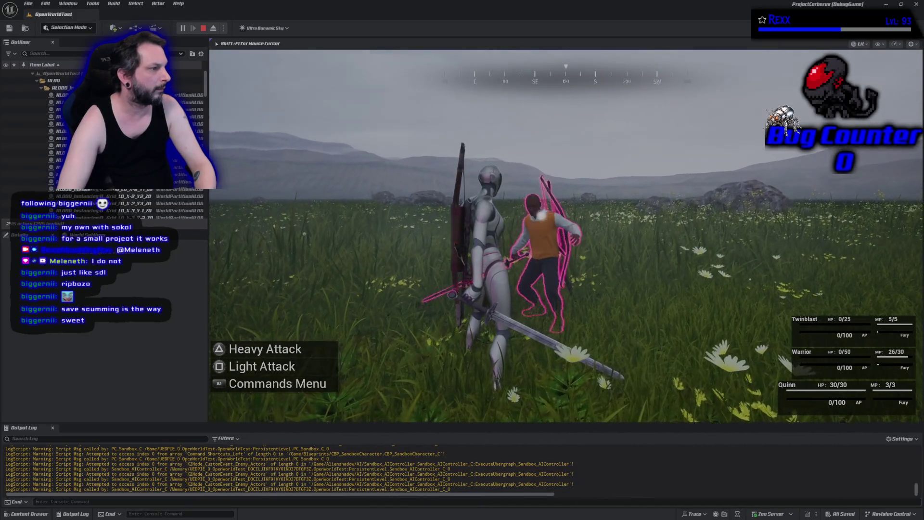
Open Quinn's battle command menu, confirm Cure on the chosen target, then end the play session.
{"action": "key", "text": "Tab"}
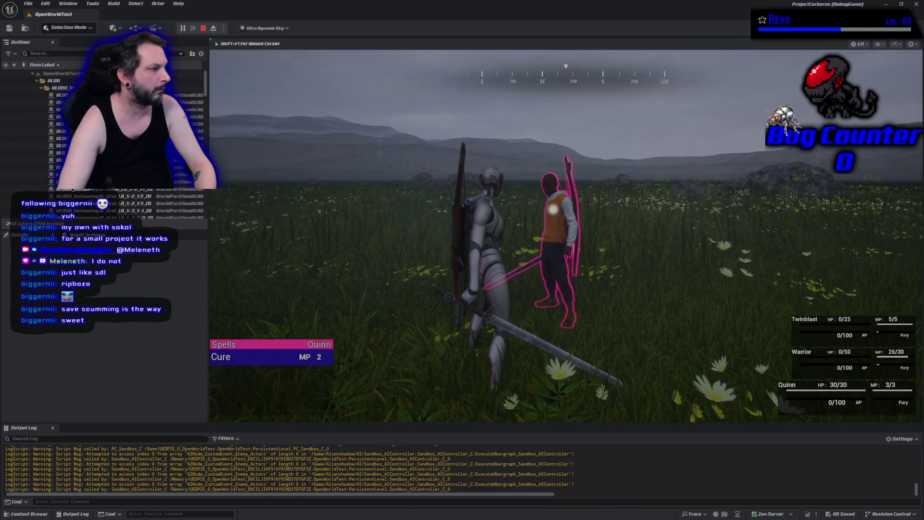
{"action": "key", "text": "Return"}
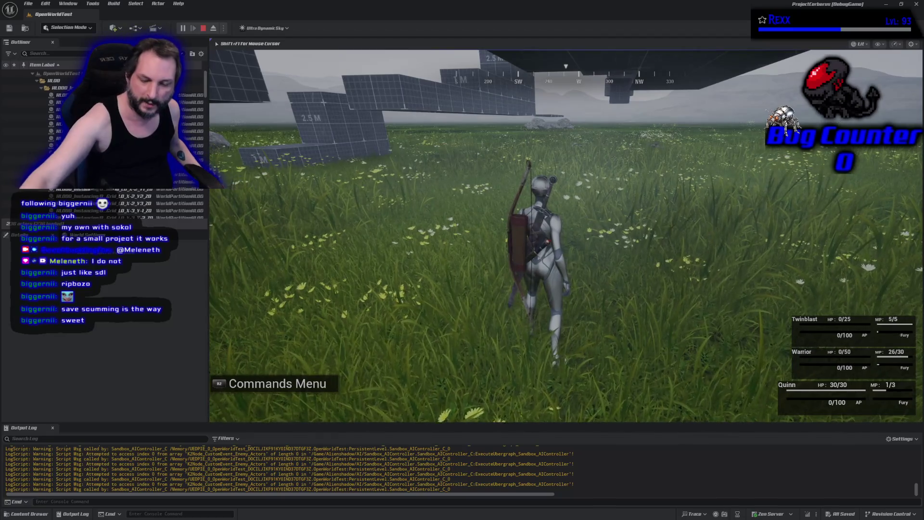
{"action": "key", "text": "Escape"}
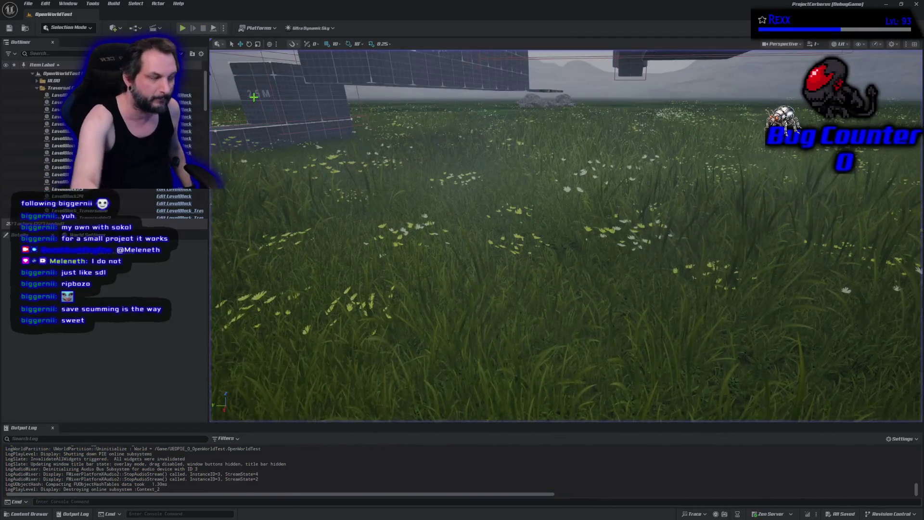
Pull the viewport back, clear the level selection, then close Unreal Editor and Rider.
{"action": "mouse_move", "coordinate": [254, 97]}
{"action": "left_mouse_down"}
{"action": "mouse_move", "coordinate": [270, 91]}
{"action": "mouse_move", "coordinate": [270, 174]}
{"action": "mouse_move", "coordinate": [270, 120]}
{"action": "left_mouse_up"}
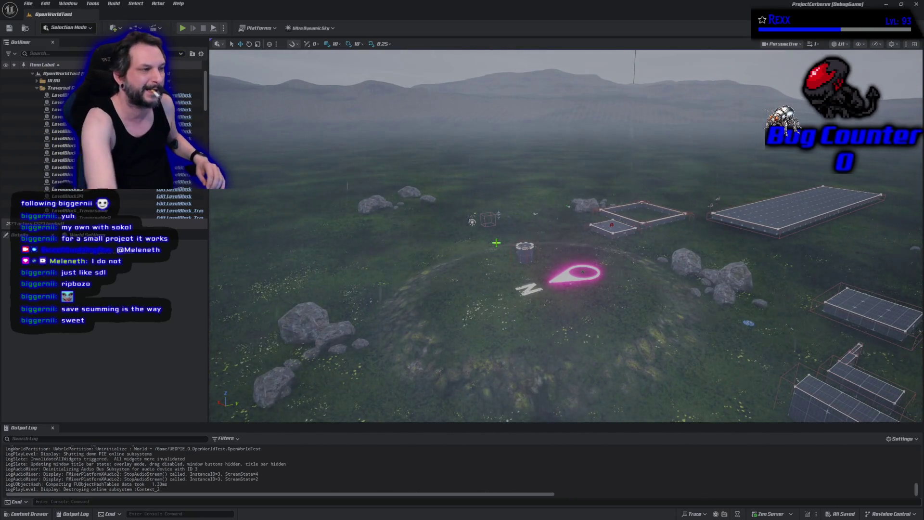
{"action": "key", "text": "Escape"}
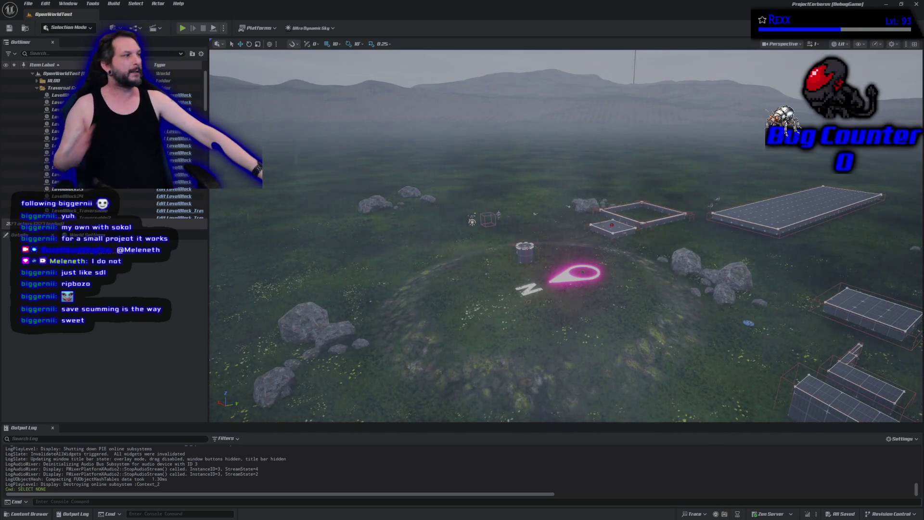
{"action": "left_click", "coordinate": [917, 6]}
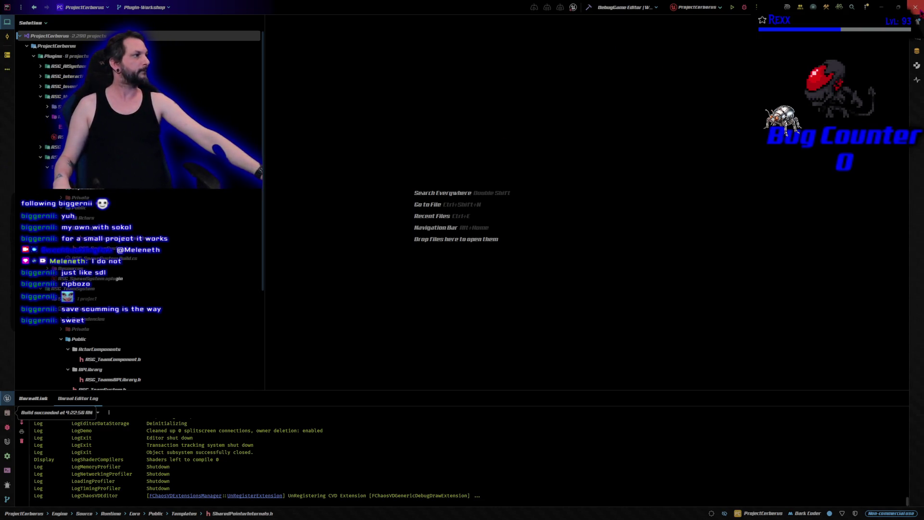
{"action": "left_click", "coordinate": [916, 8]}
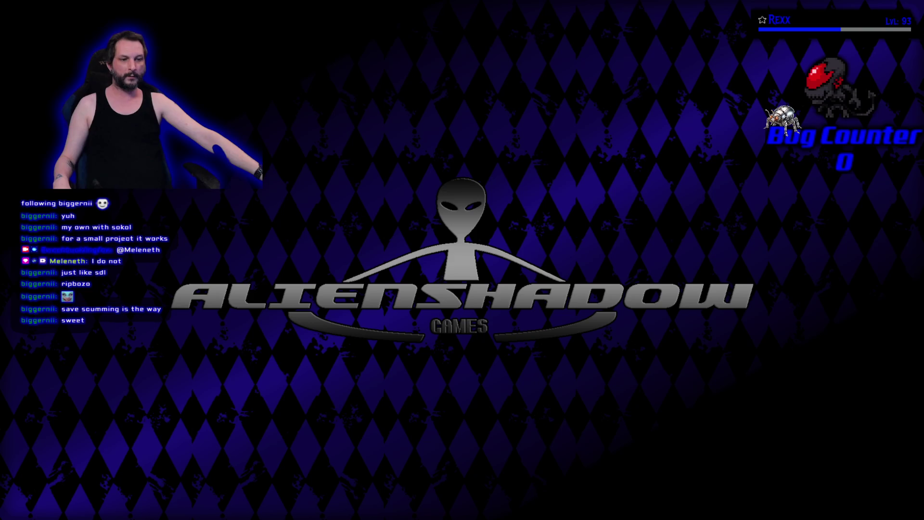